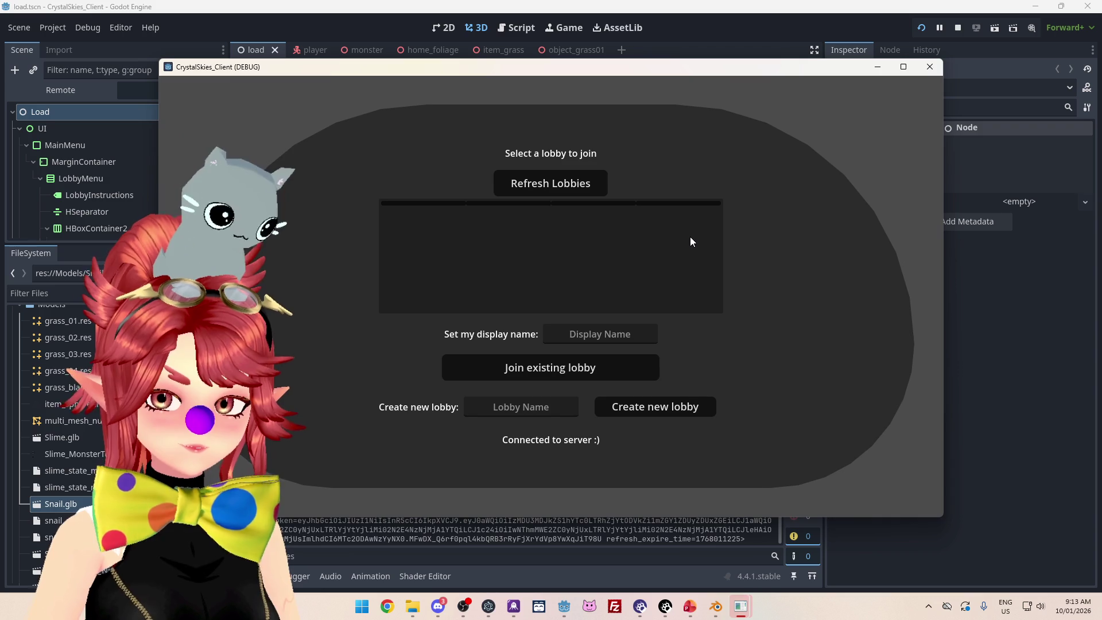
- Maximize the game window, create a new lobby, walk forward with W, then quit with Alt+F4
left_click(906, 67)
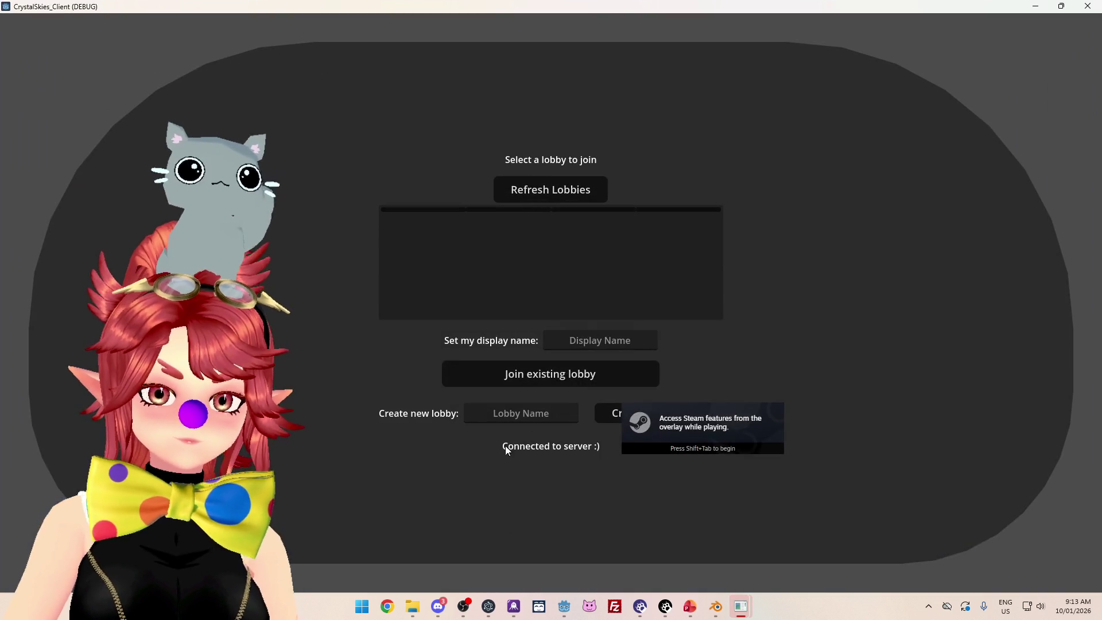
left_click(596, 343)
type("Phwee")
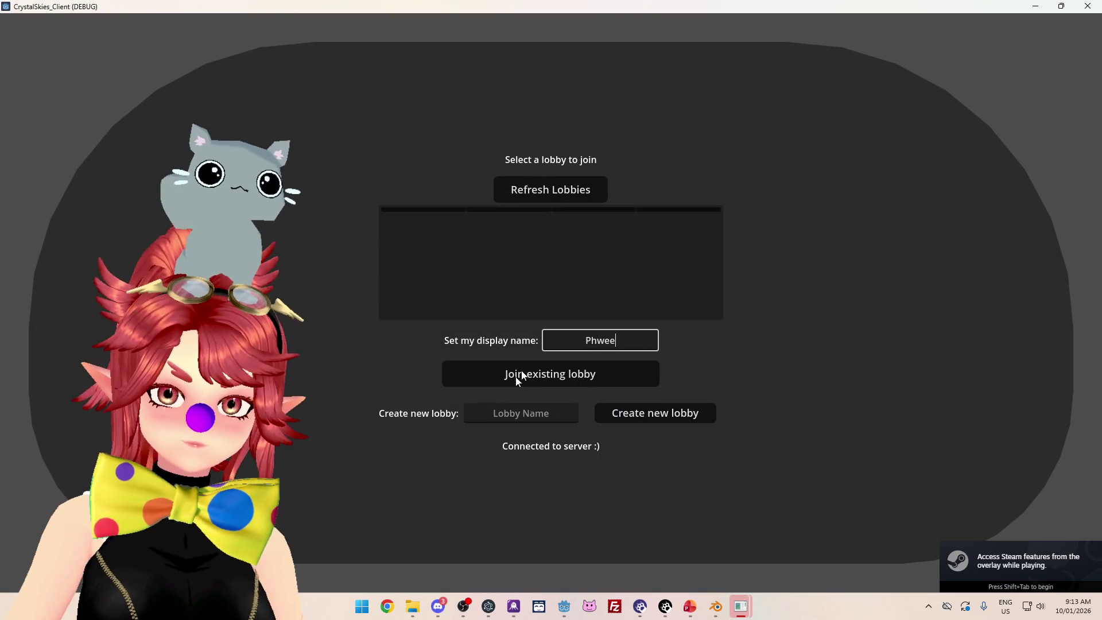
left_click(515, 414)
left_click(639, 415)
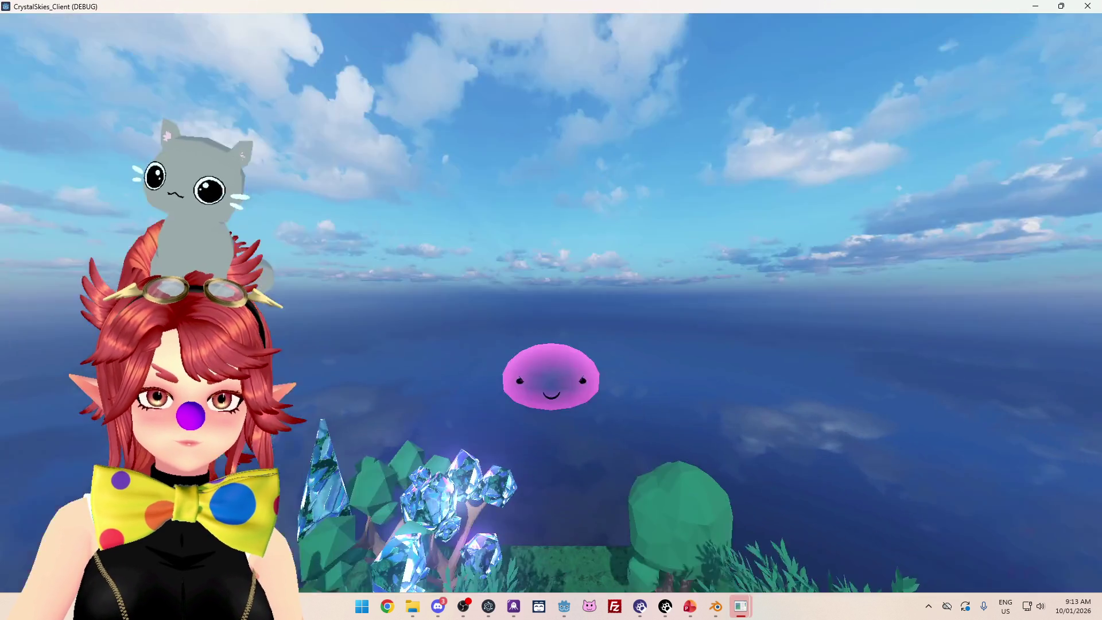
key("w")
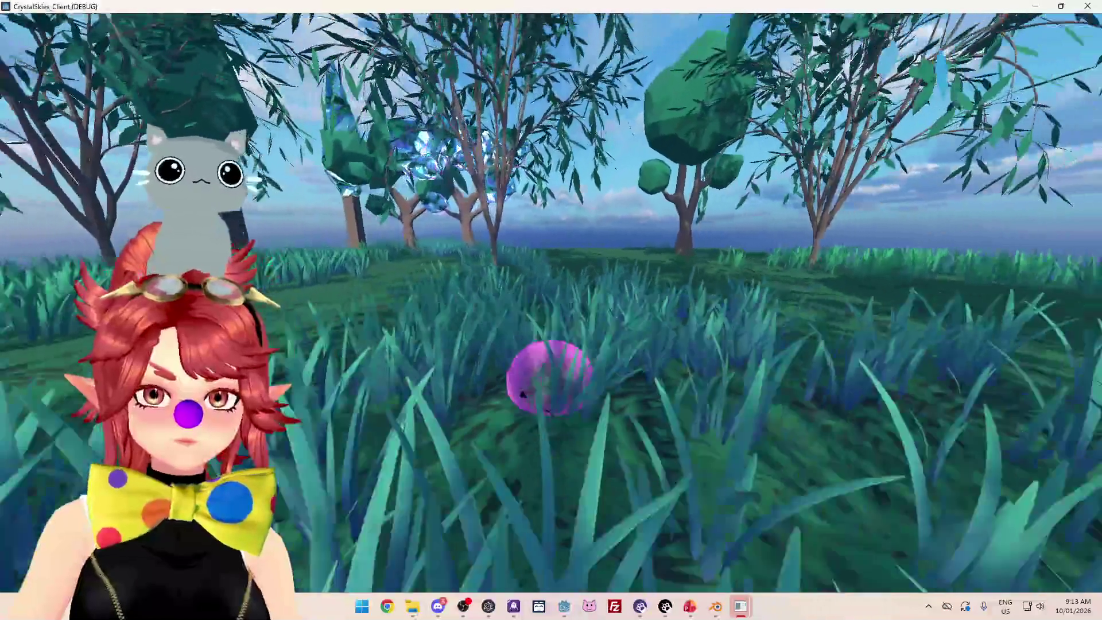
key("alt+F4")
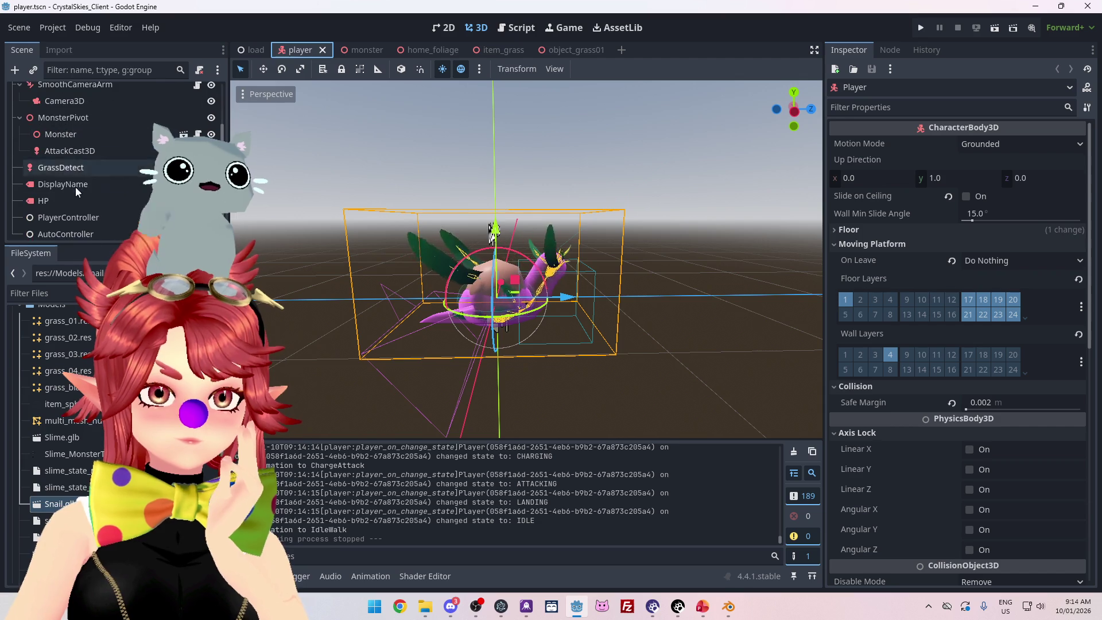
- Switch to the monster scene, select the snail's animations and orbit around the model
scroll(77, 205, "down", 2)
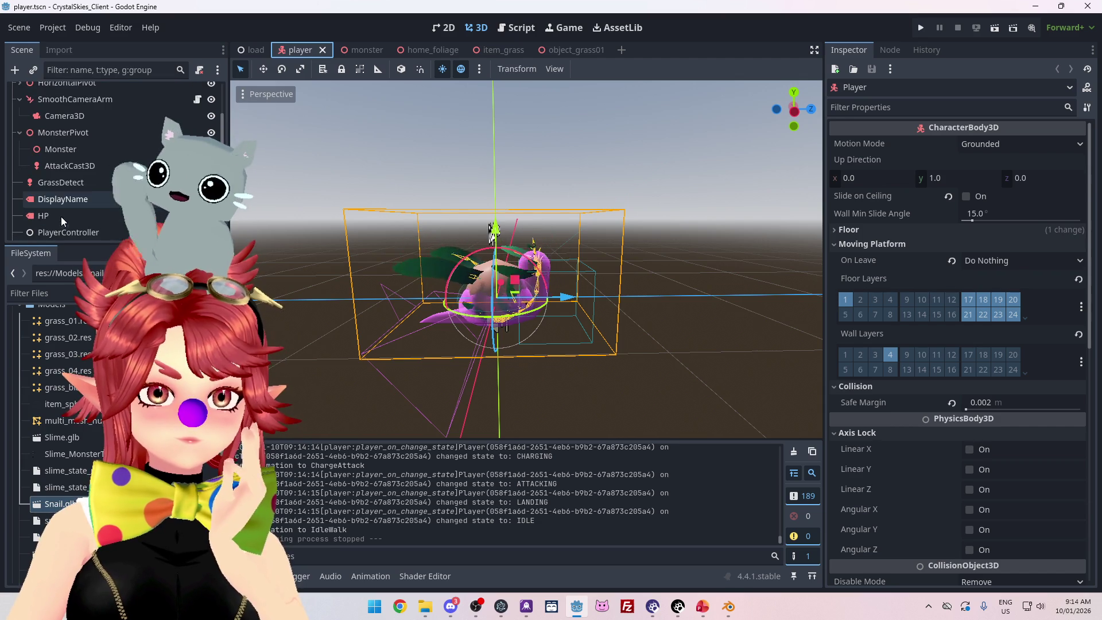
scroll(86, 184, "up", 2)
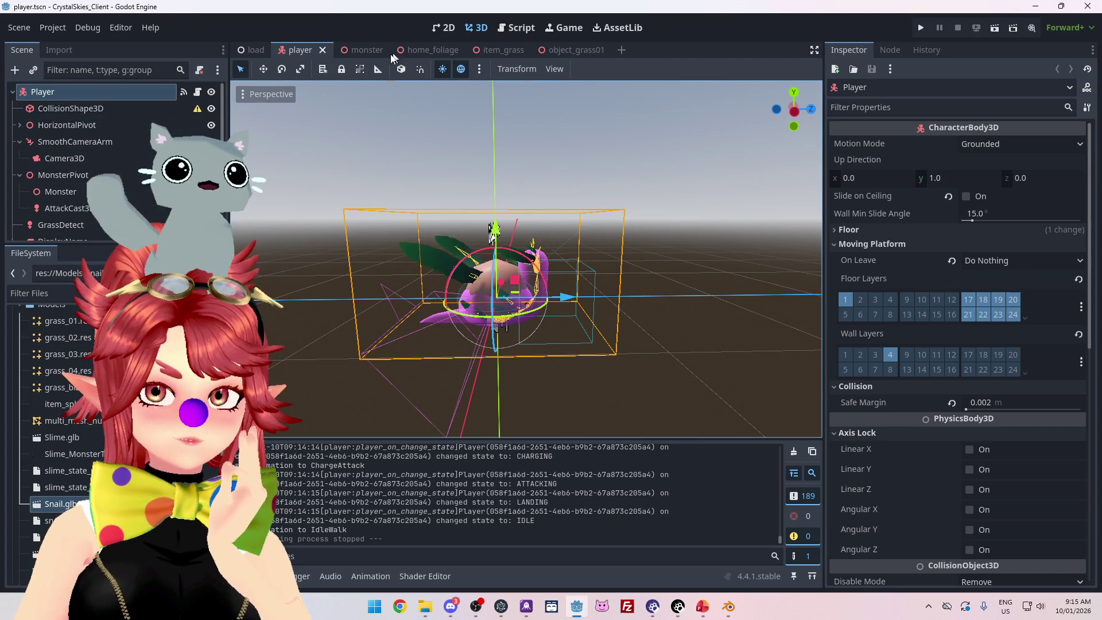
left_click(352, 50)
scroll(71, 162, "down", 1)
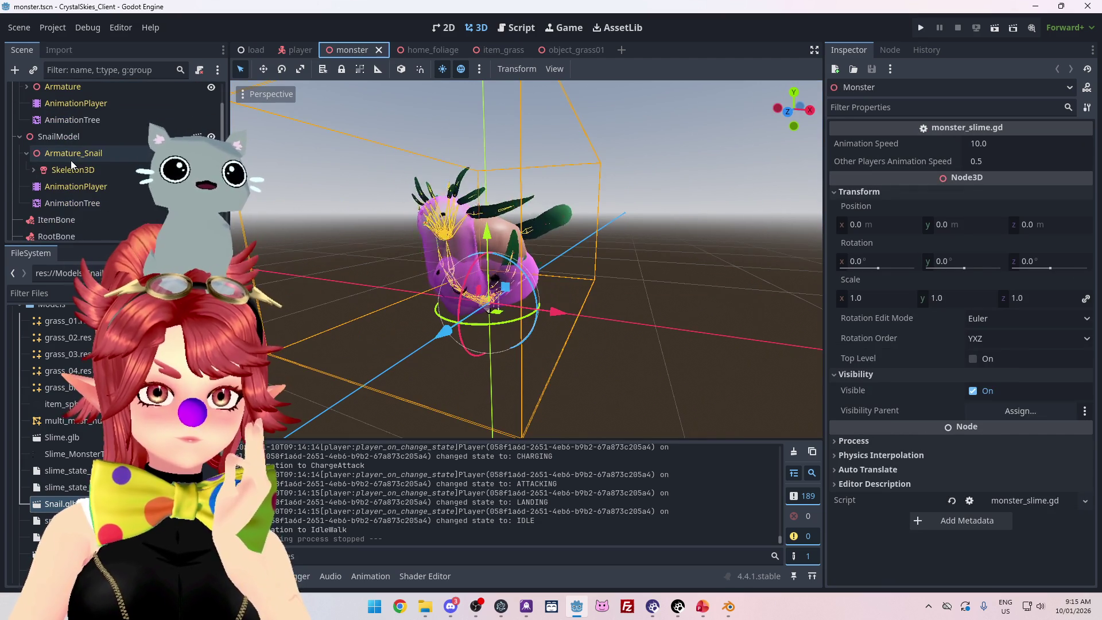
left_click(73, 204)
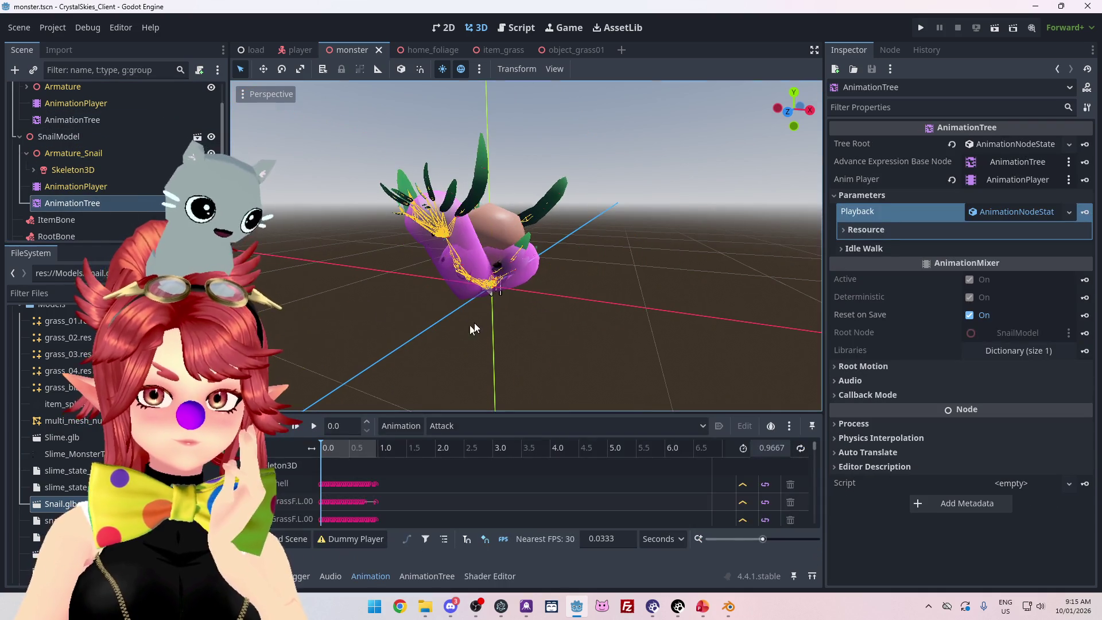
left_click_drag(474, 329, 569, 322)
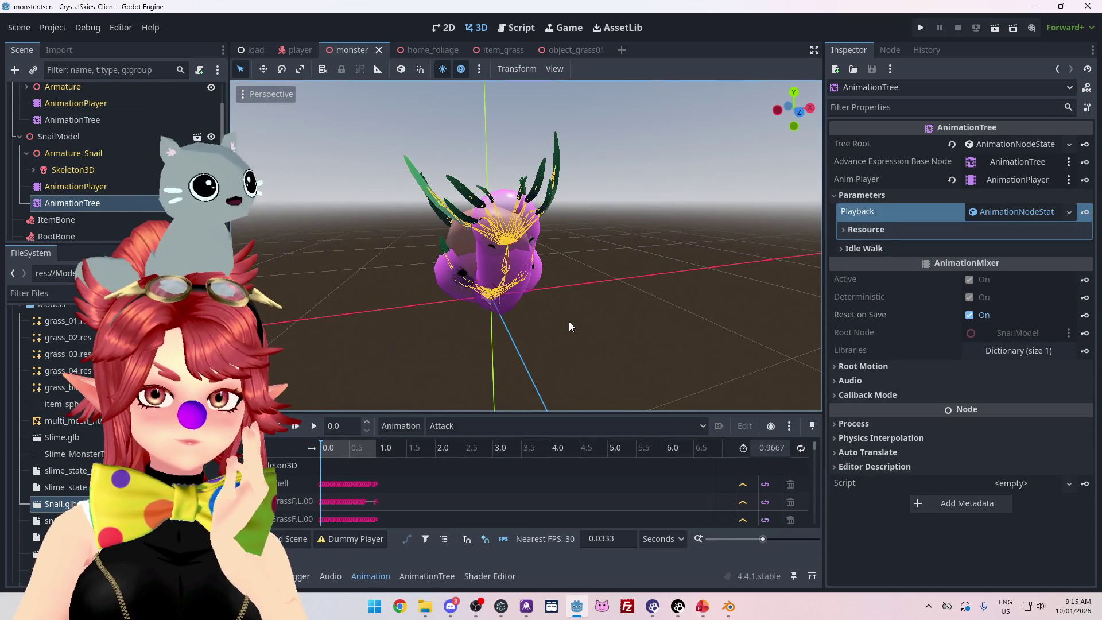
- Play the Attack animation repeatedly, scrubbing it to about 0.37, 0.61 and 0.19 seconds
left_click(314, 429)
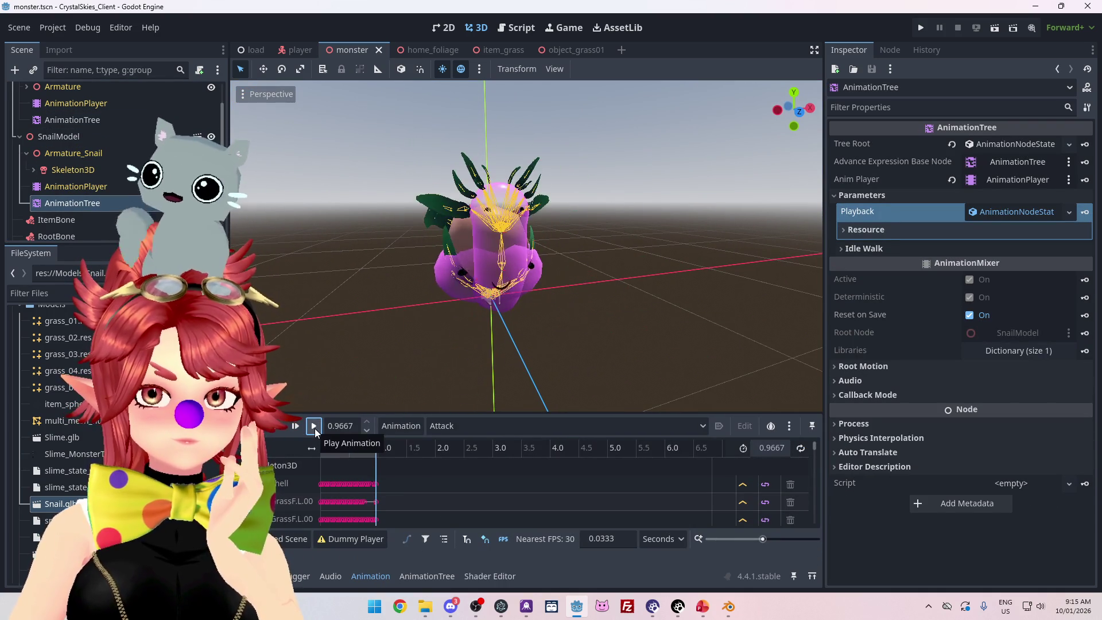
left_click(314, 427)
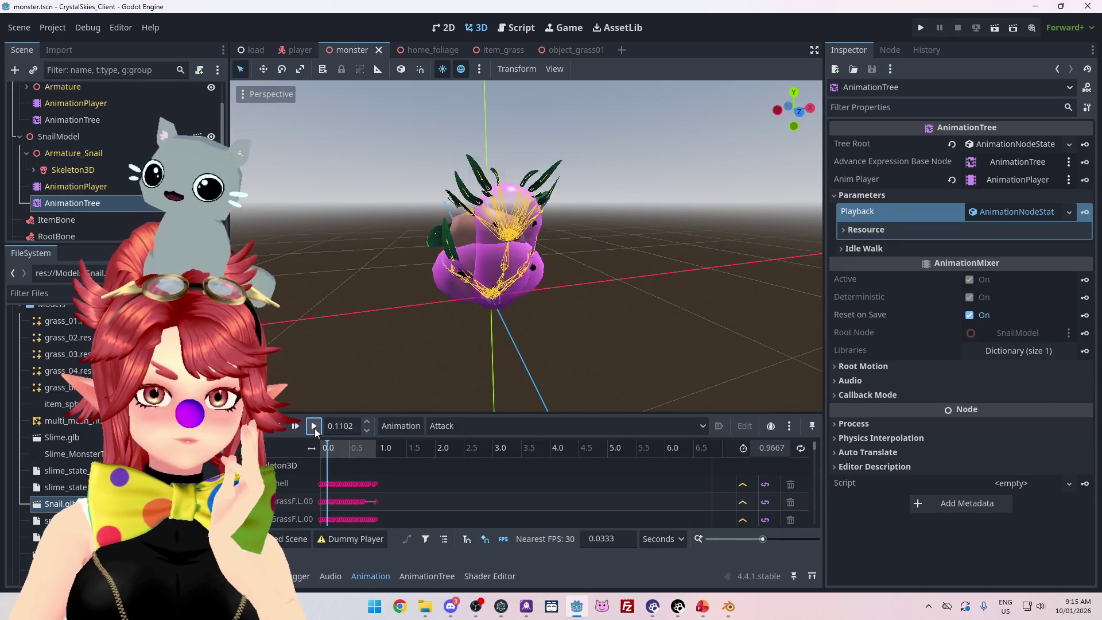
left_click(314, 428)
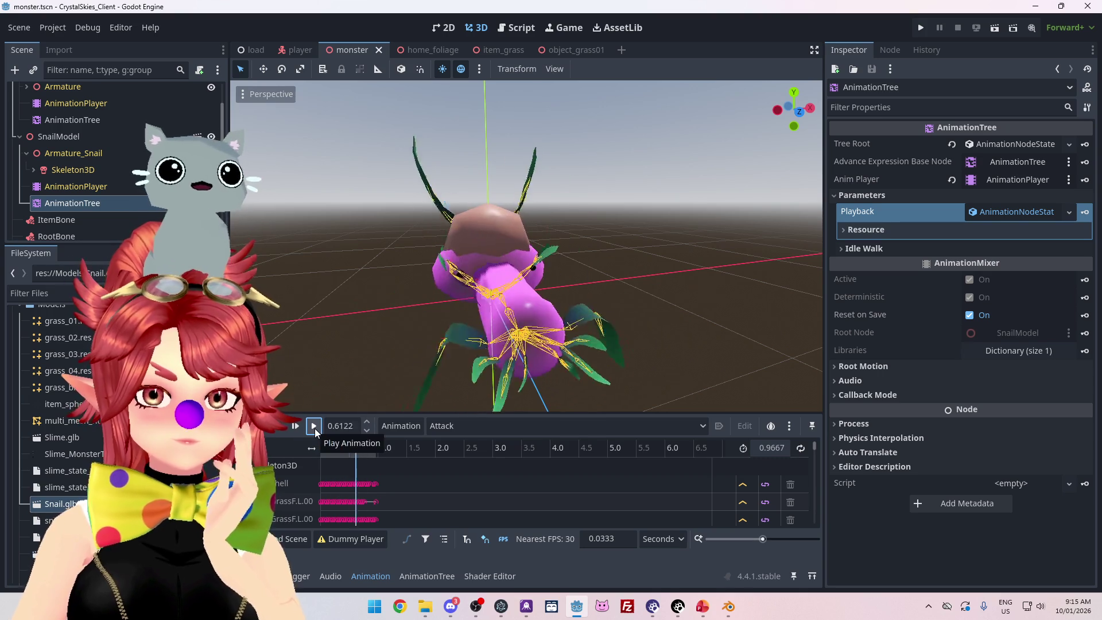
left_click_drag(334, 452, 384, 456)
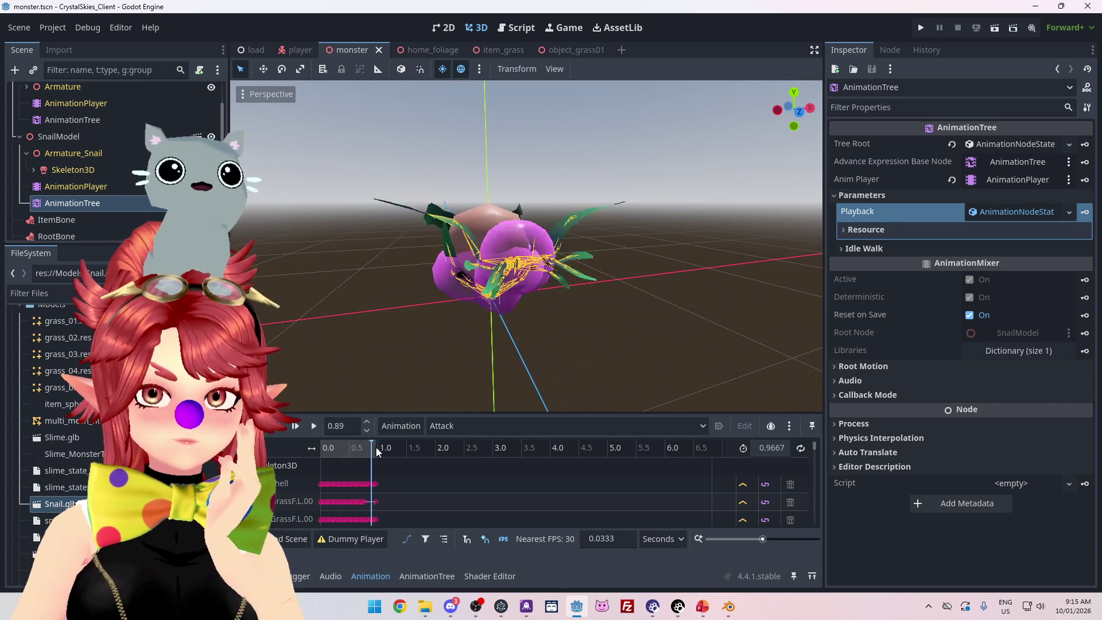
left_click(314, 427)
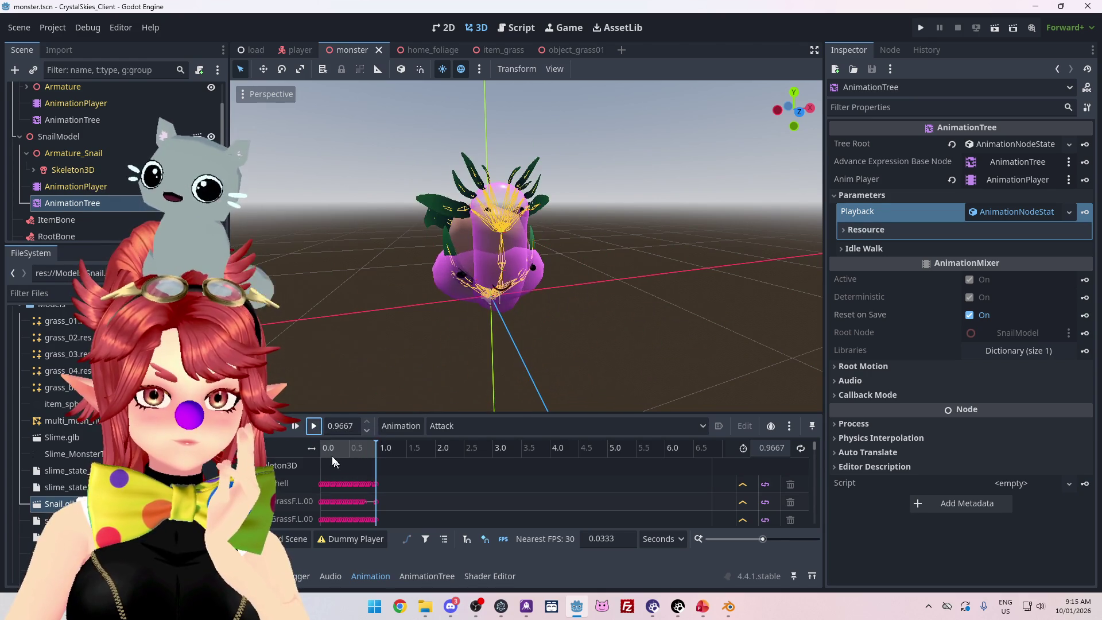
left_click(357, 454)
mouse_move(357, 453)
left_mouse_down()
mouse_move(340, 450)
mouse_move(384, 453)
left_mouse_up()
- Preview ChargeAttack briefly, then switch back to Attack and play it once more
left_click(440, 429)
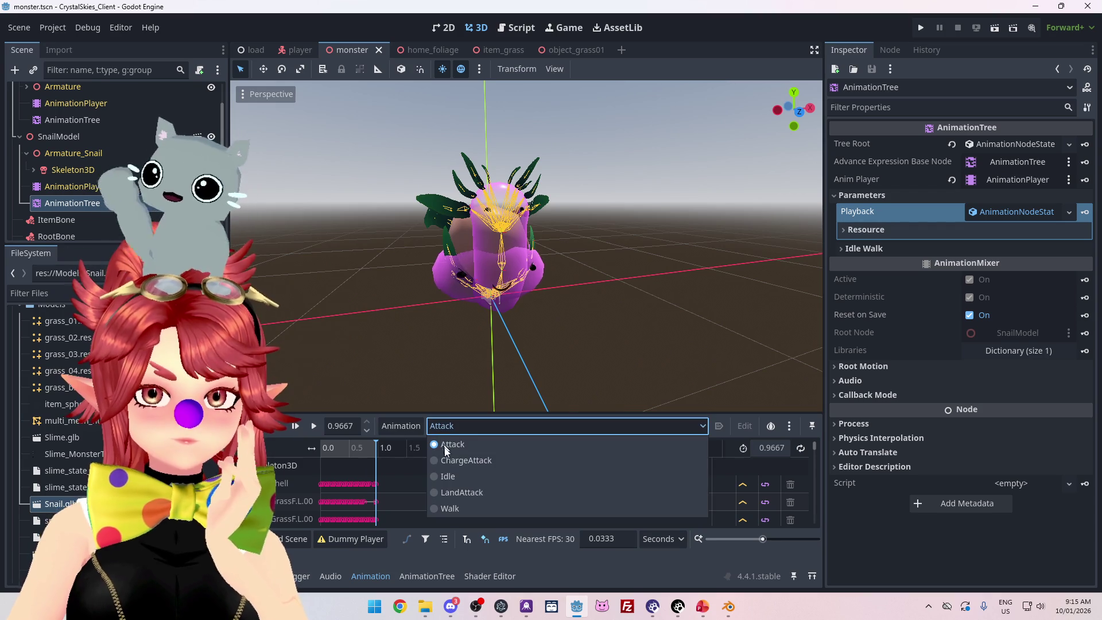
left_click(446, 459)
left_click(450, 428)
left_click(452, 445)
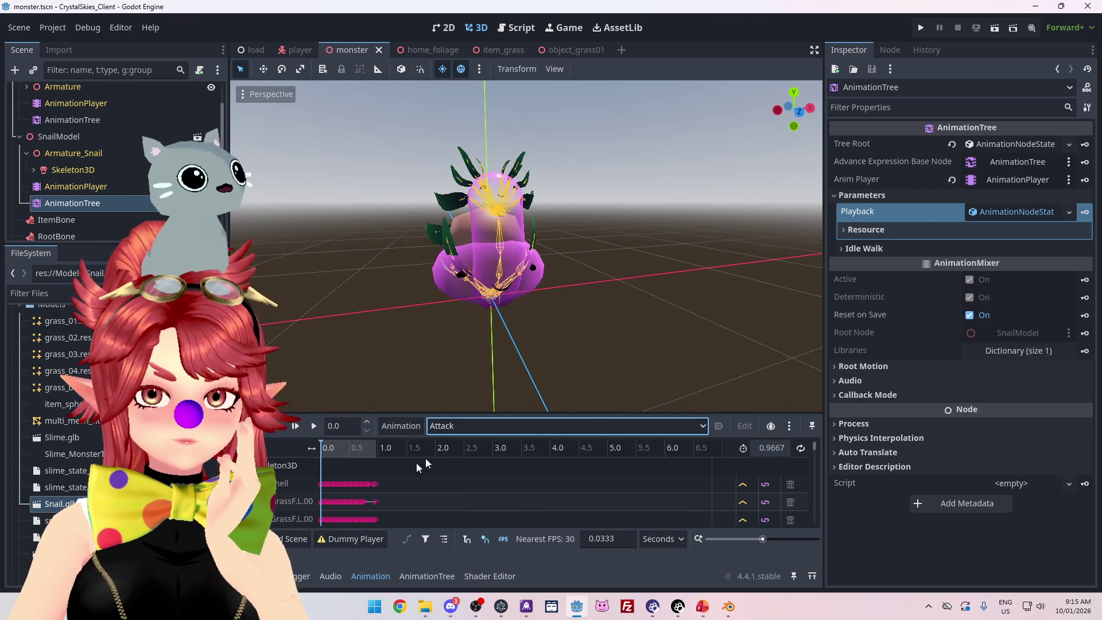
left_click(314, 426)
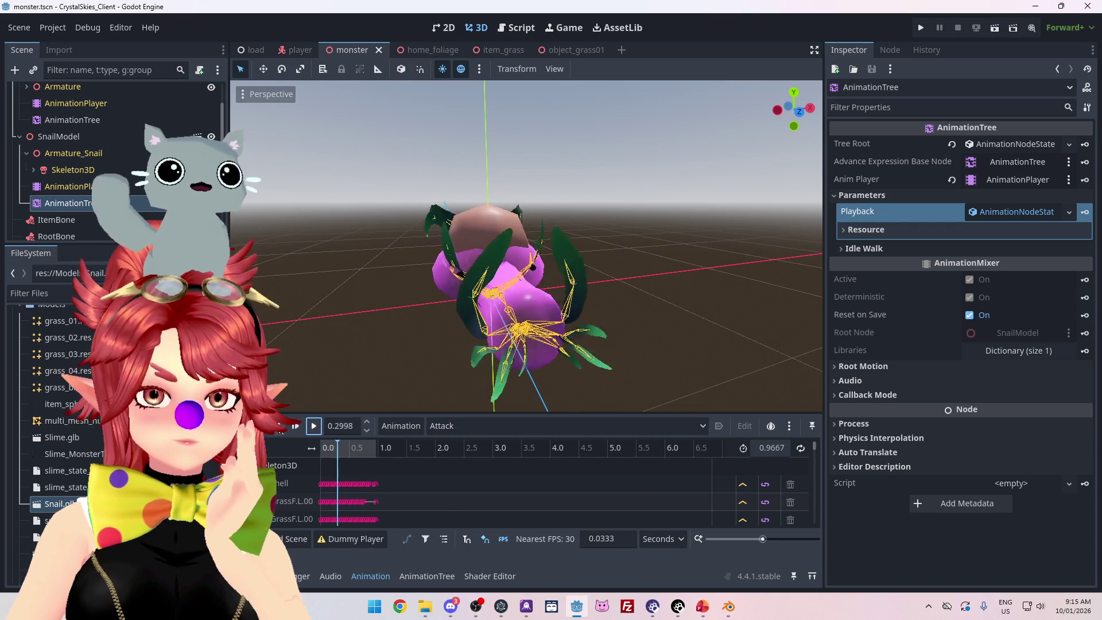
- Close the Godot editor without using the Scene menu and return to Blender
left_click(19, 27)
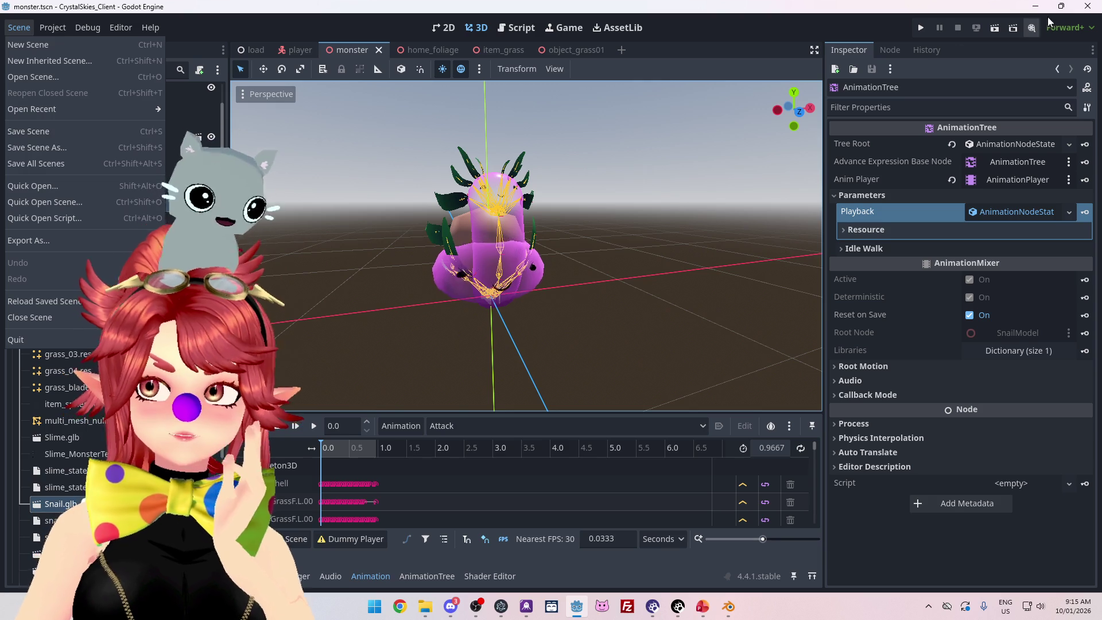
key("Escape")
left_click(1088, 5)
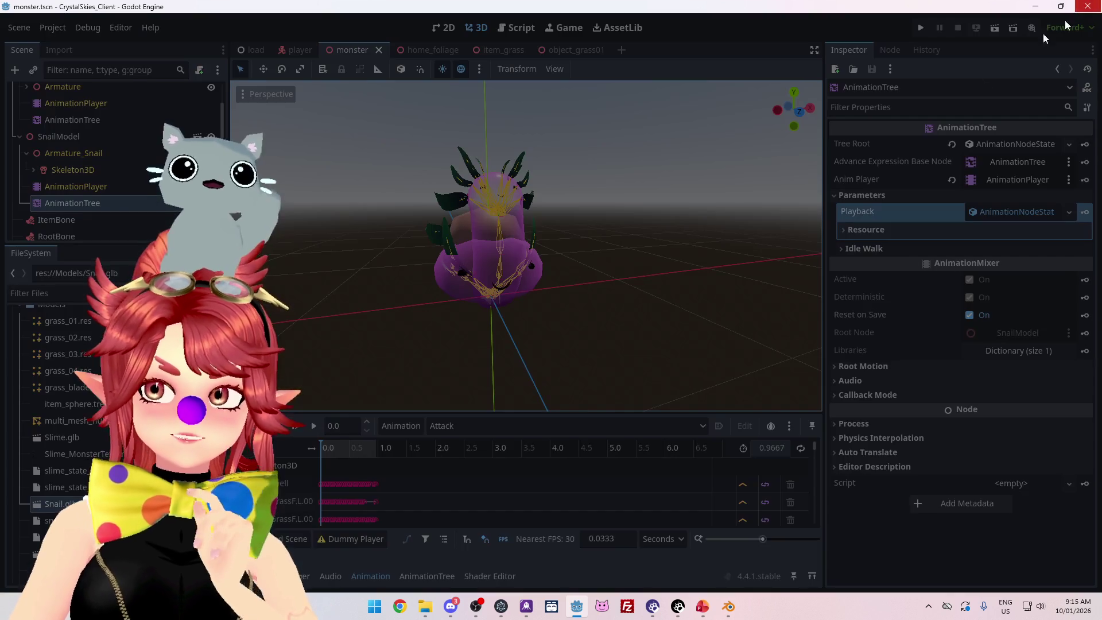
key("alt+Tab")
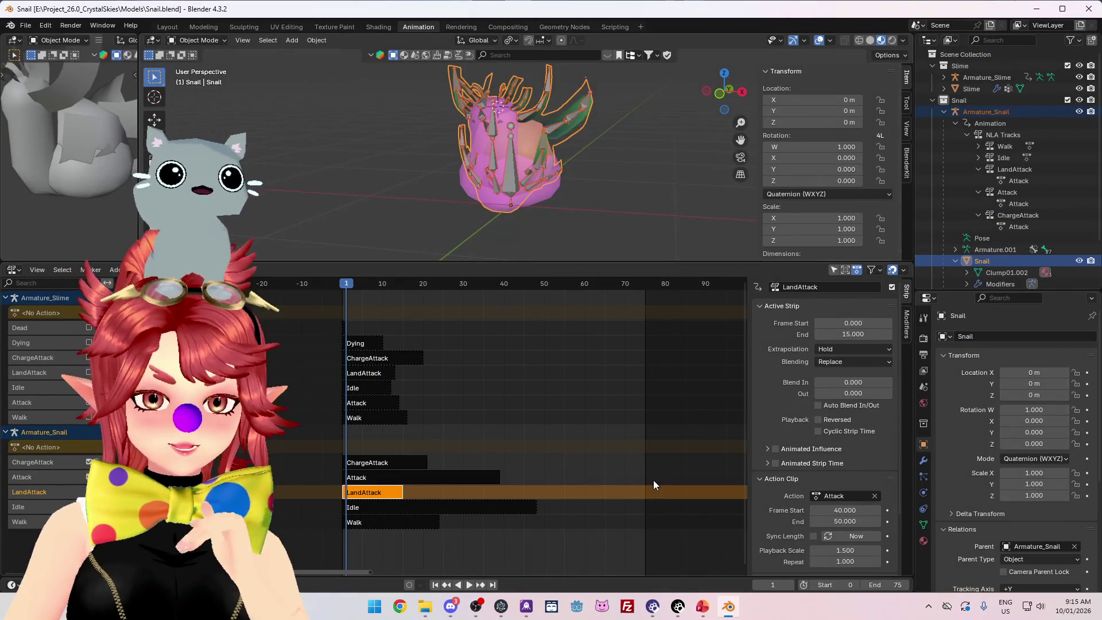
- Relaunch Godot from the taskbar, allow it to run, and open CrystalSkies_Client
mouse_move(426, 610)
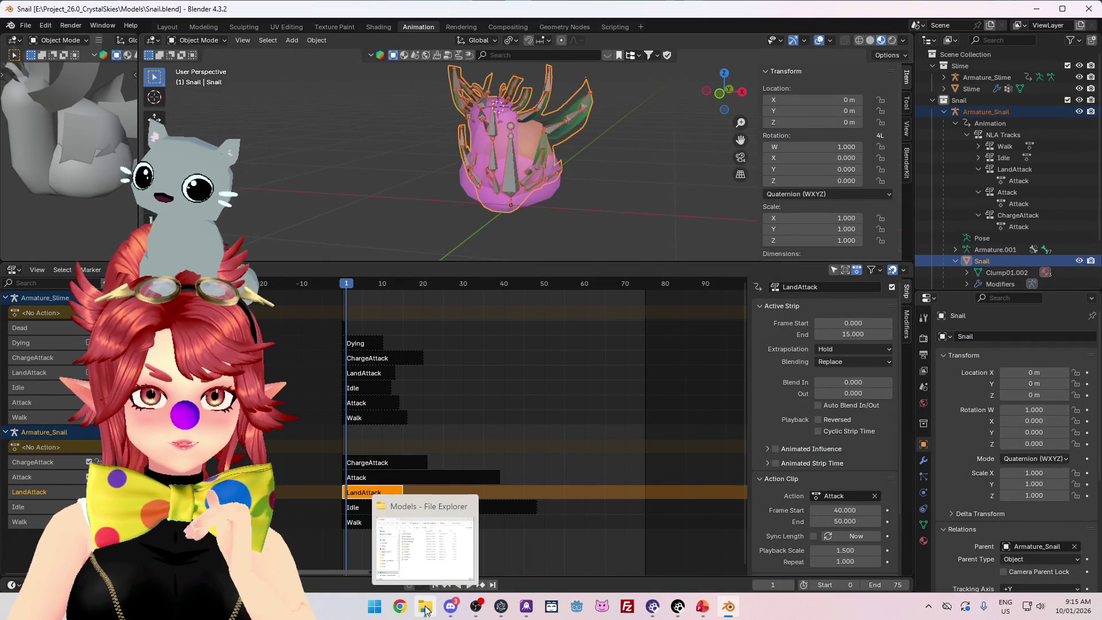
left_click(581, 612)
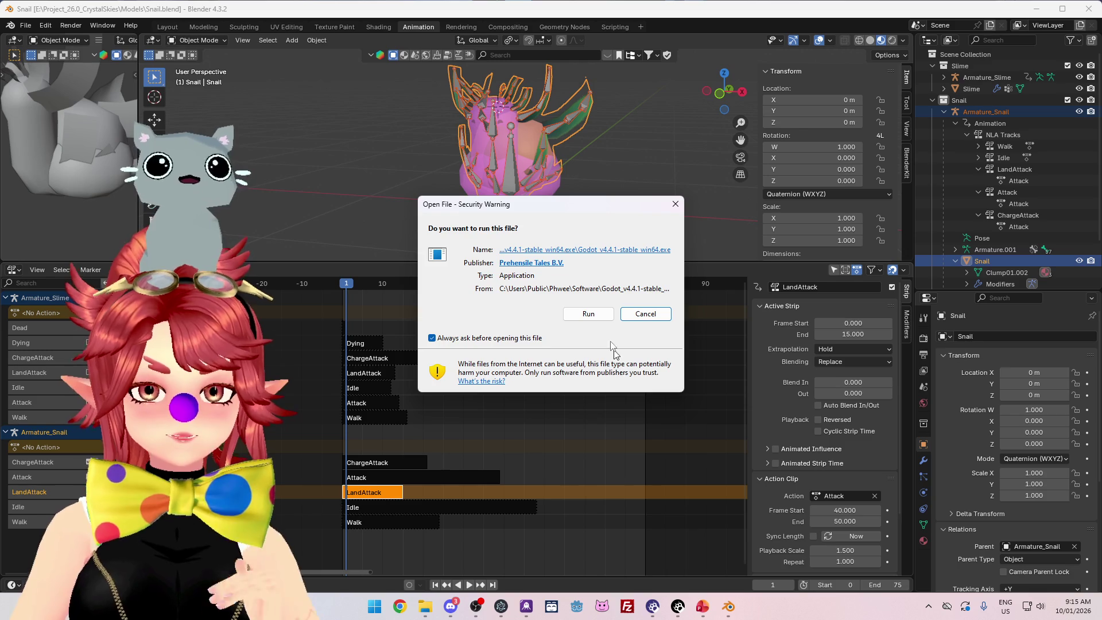
left_click(600, 312)
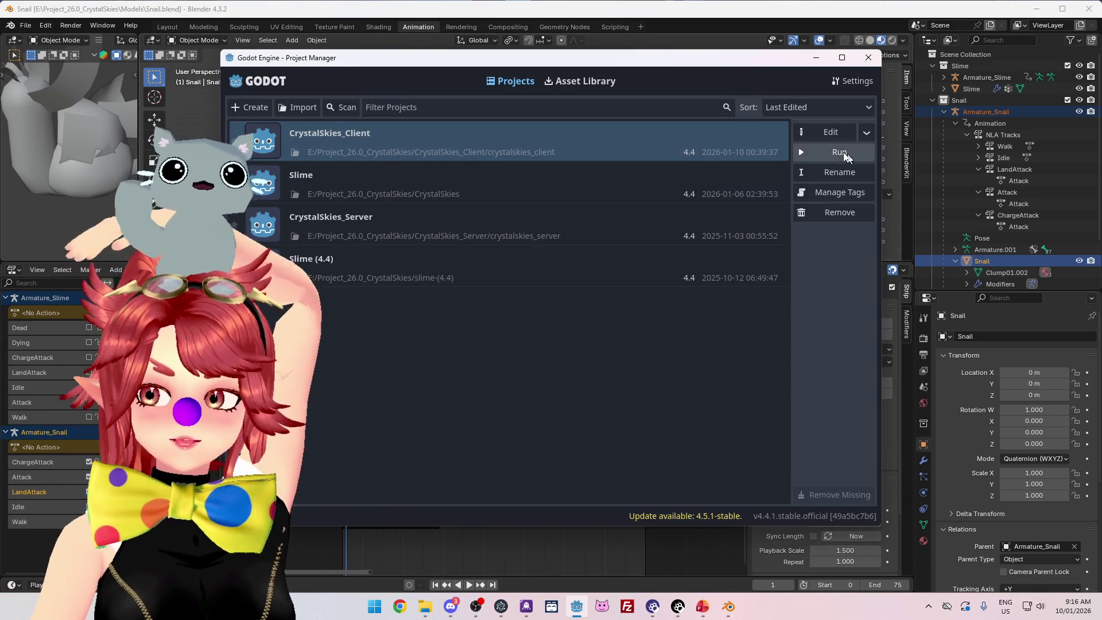
left_click(832, 138)
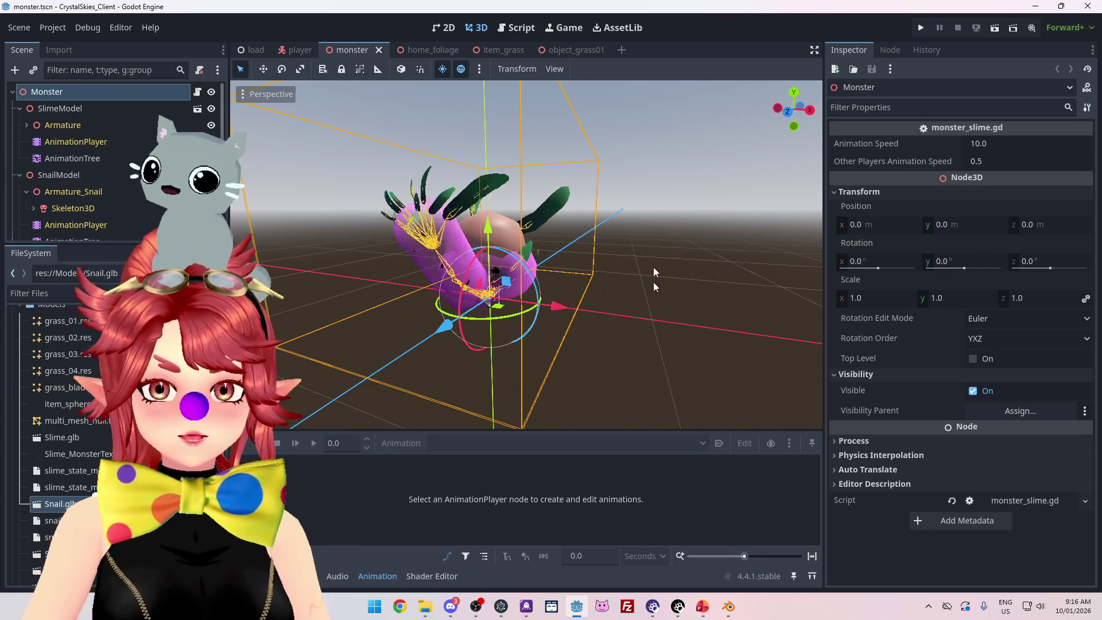
- Run the game, create a new lobby, walk toward the snail, open Host Settings, then go to Blender
left_click(920, 28)
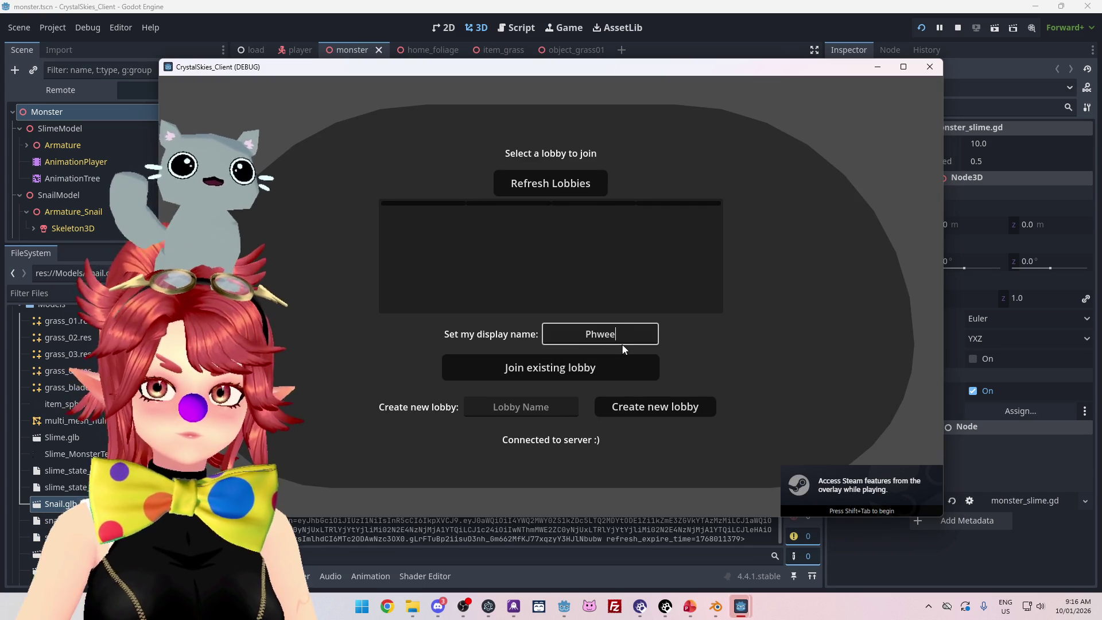
type("asdd")
left_click(646, 409)
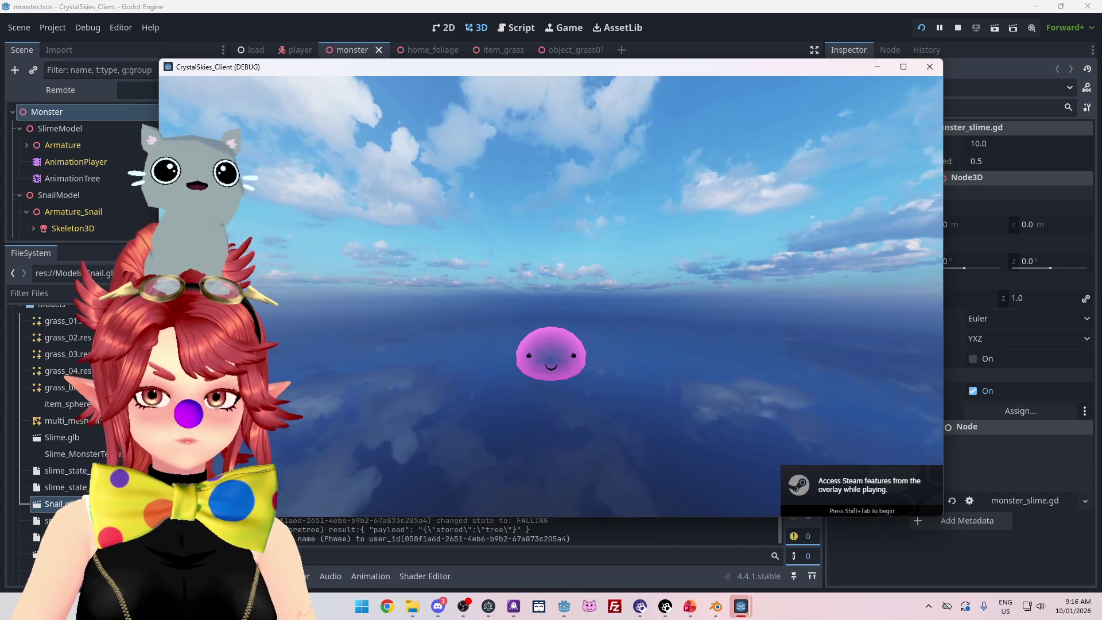
key("w")
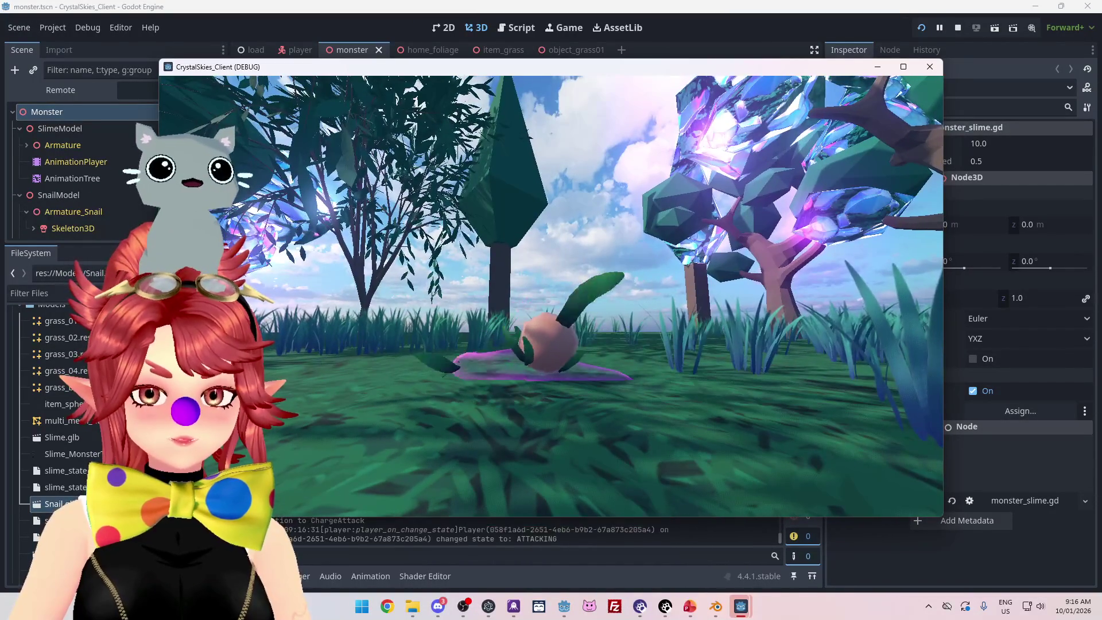
key("Escape")
key("alt+Tab")
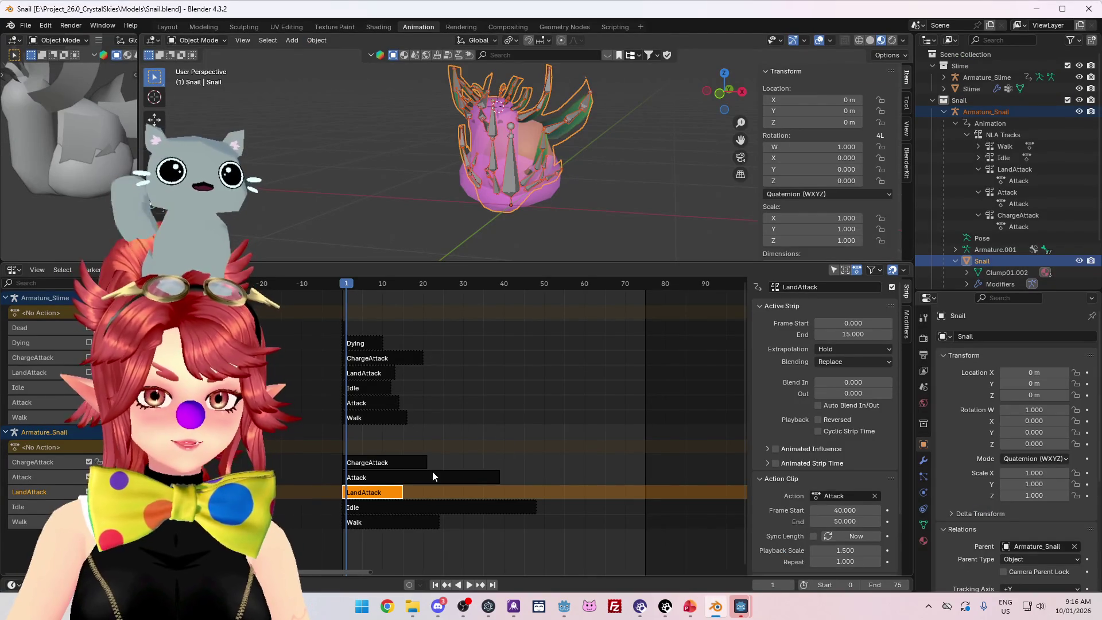
- Move the Attack strip to start at frame 20 and play back the retimed animations
left_click_drag(397, 482, 629, 489)
left_click(467, 584)
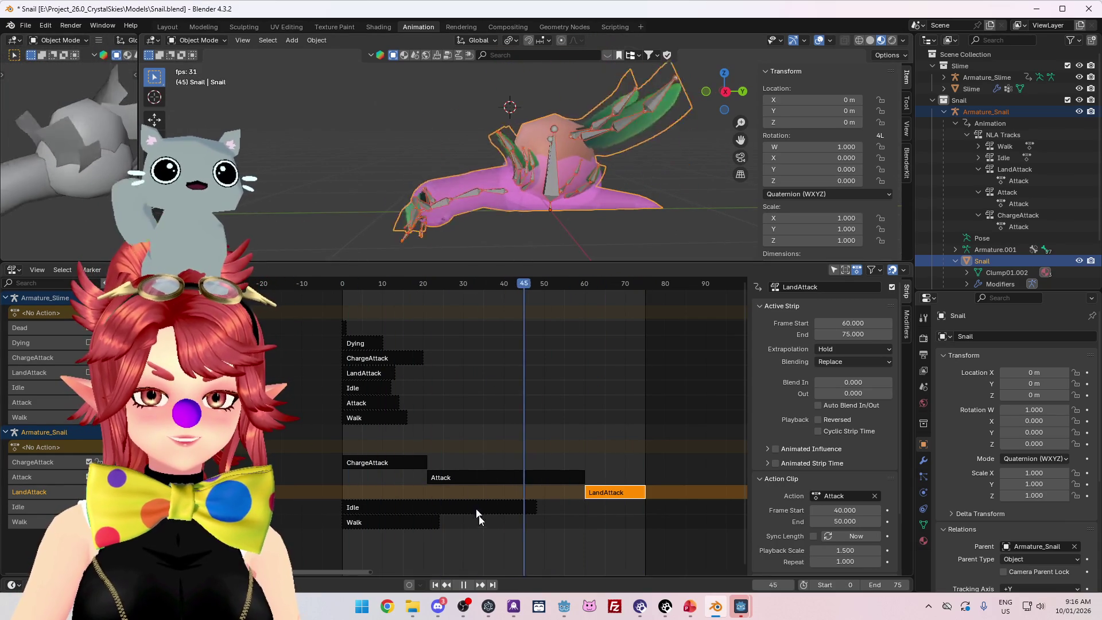
left_click(464, 585)
- Bring the running game back to the front and close its host settings menu
mouse_move(737, 609)
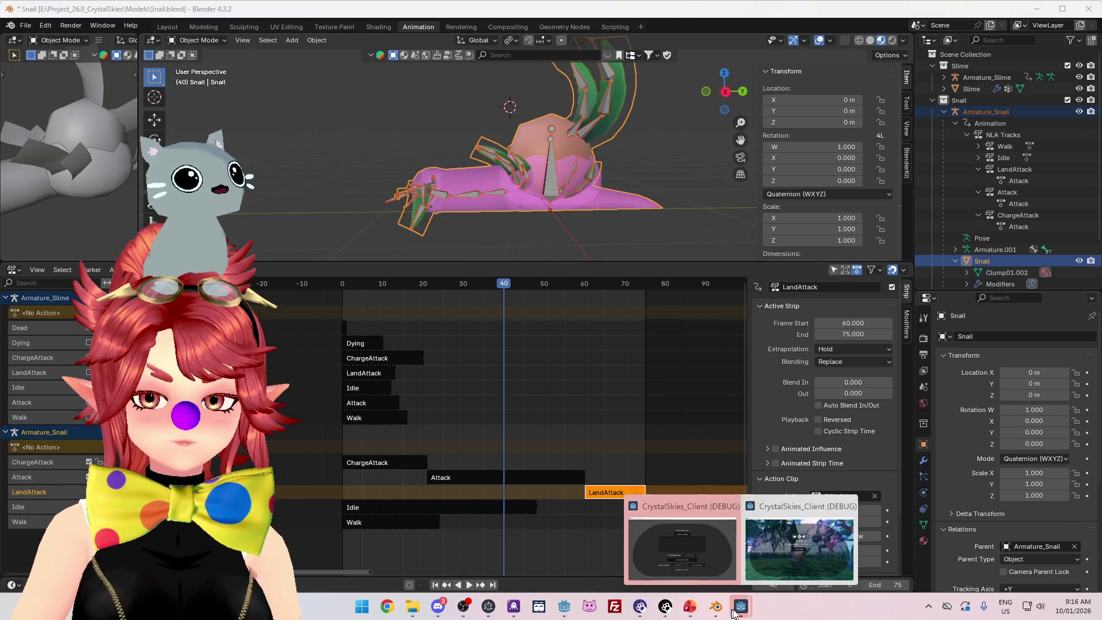
left_click(689, 551)
left_click(550, 291)
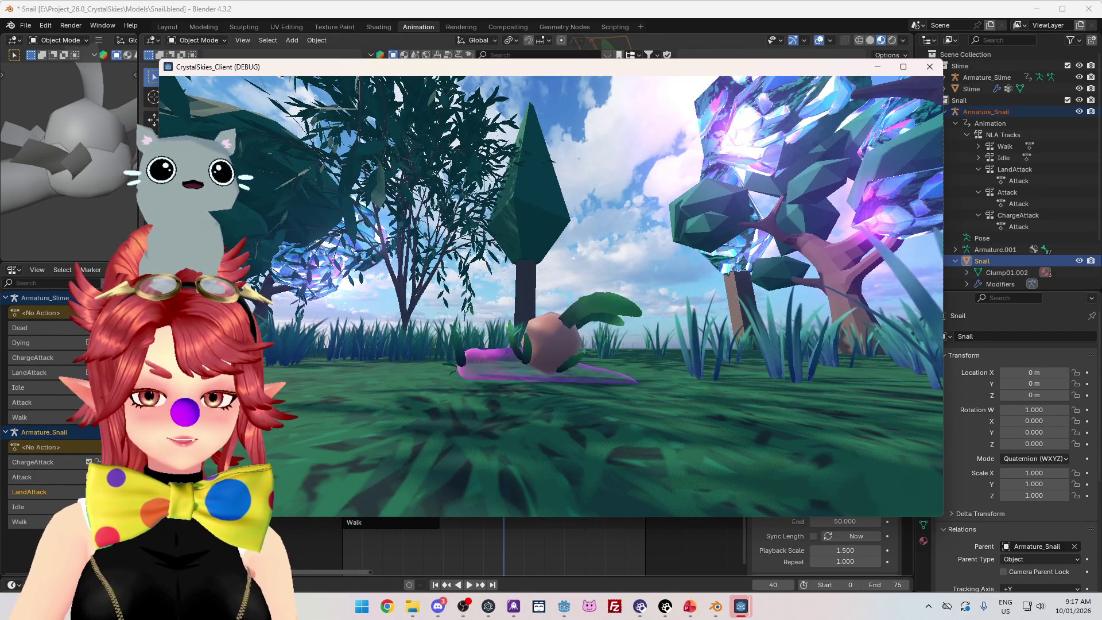
- Open the game's Host Settings with Esc, then switch back to Snail.blend in Blender
key("Escape")
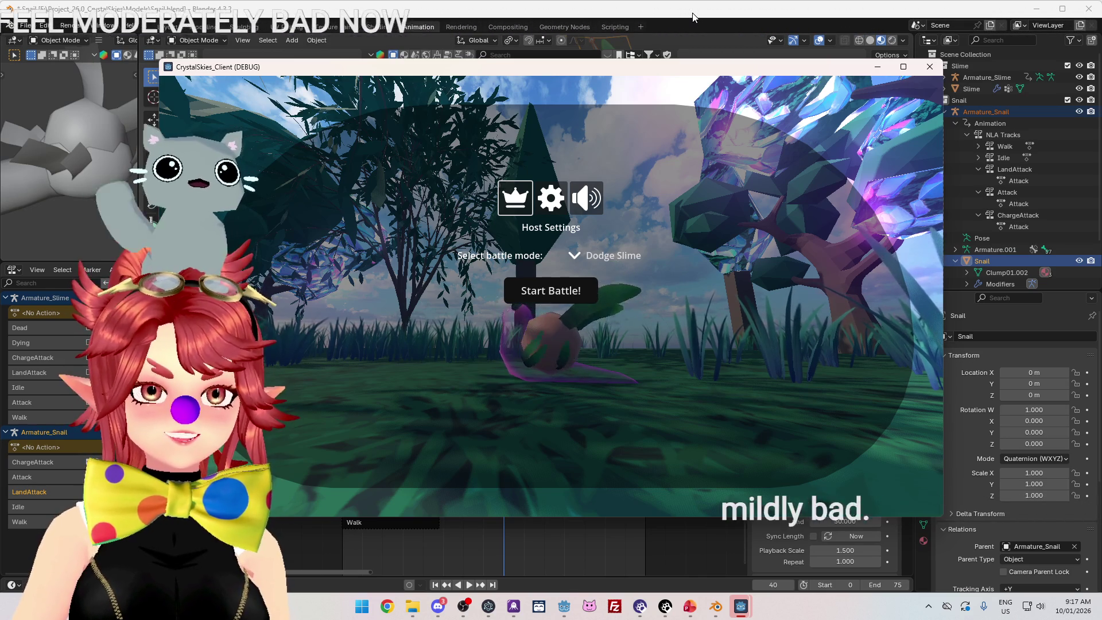
left_click(689, 17)
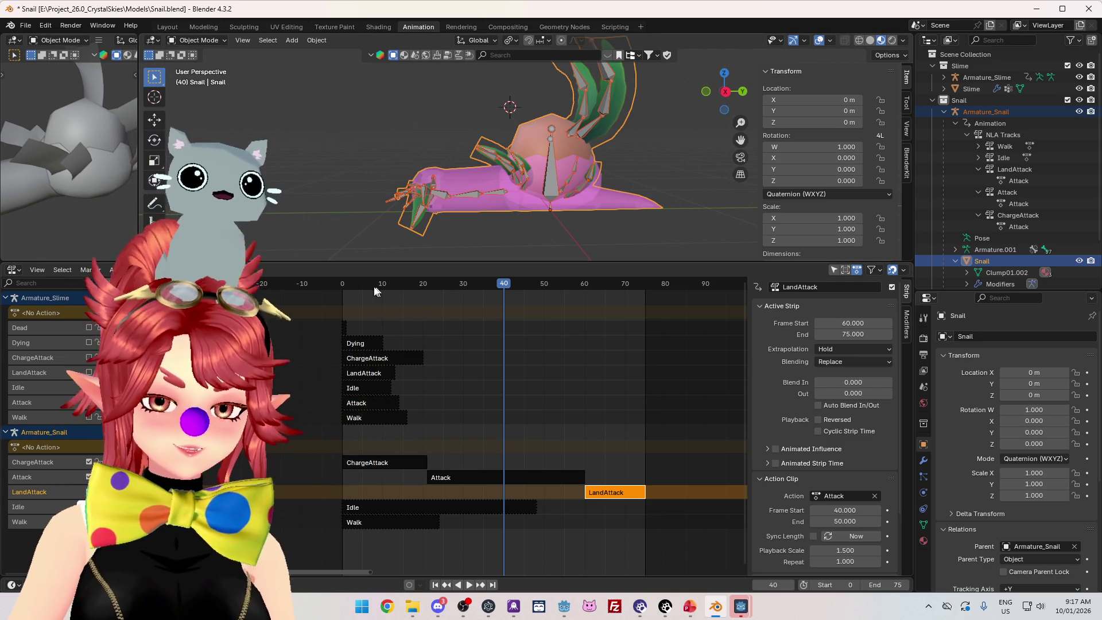
key("shift+Left")
key("space")
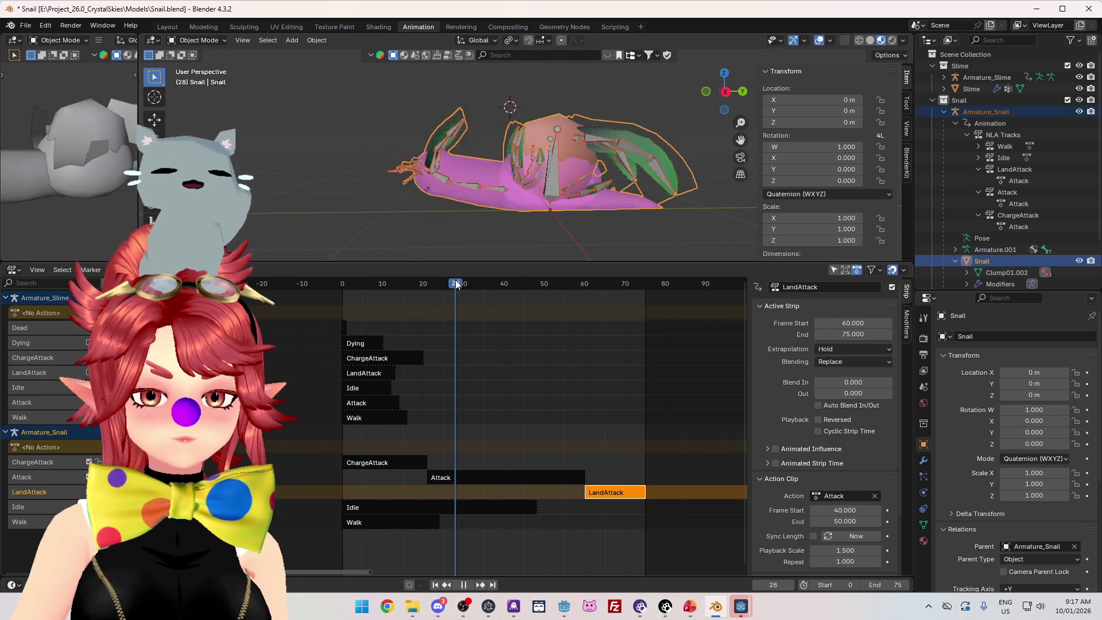
left_click(352, 281)
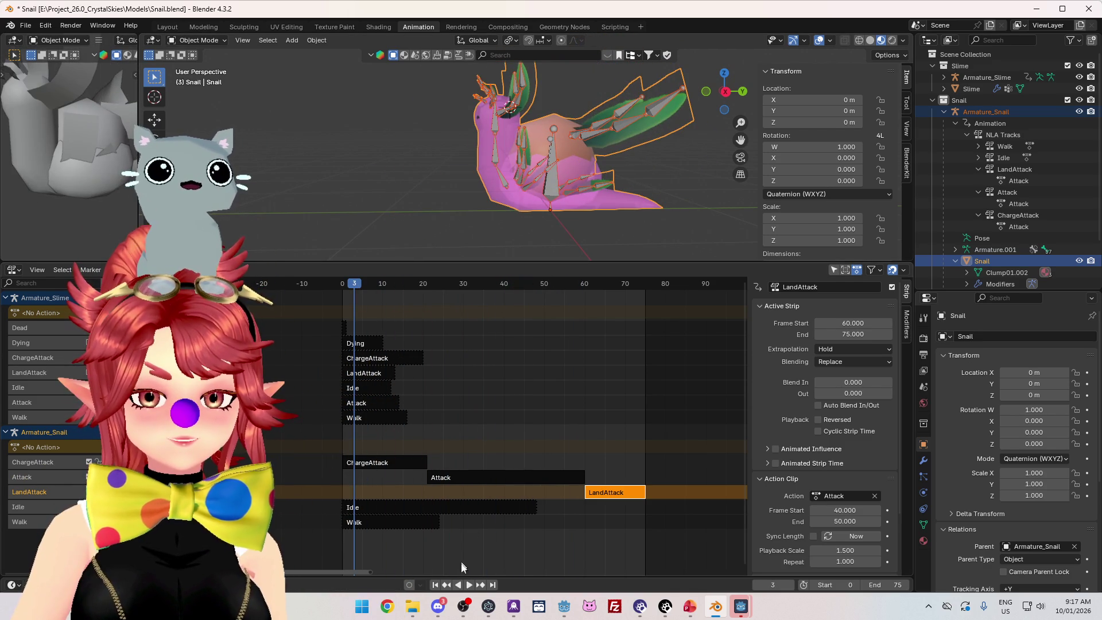
left_click(472, 589)
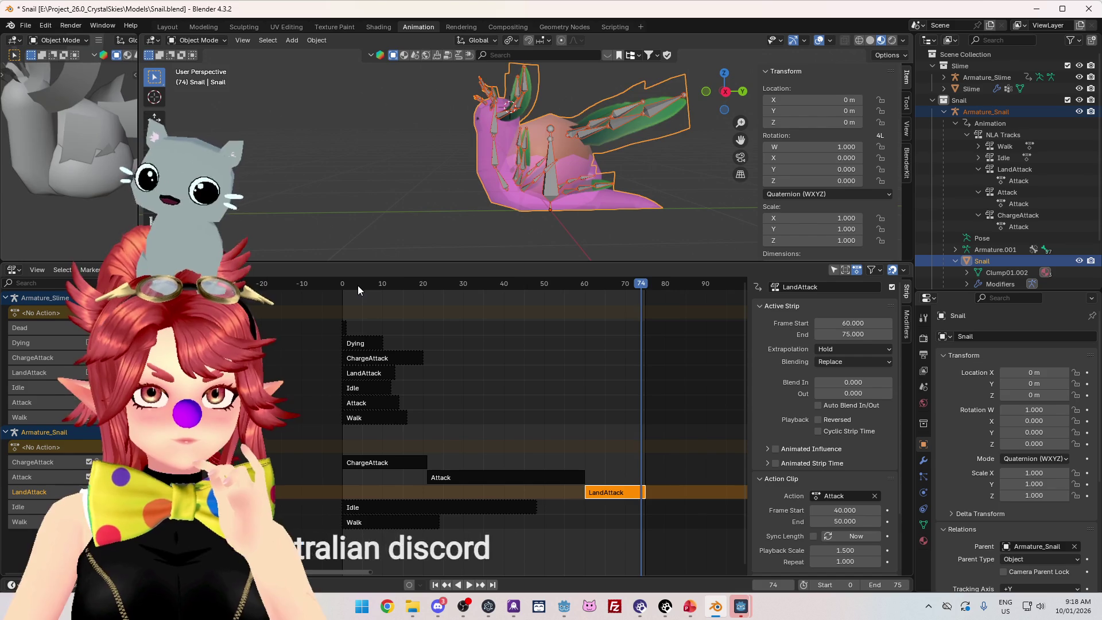
key("space")
key("shift+Left")
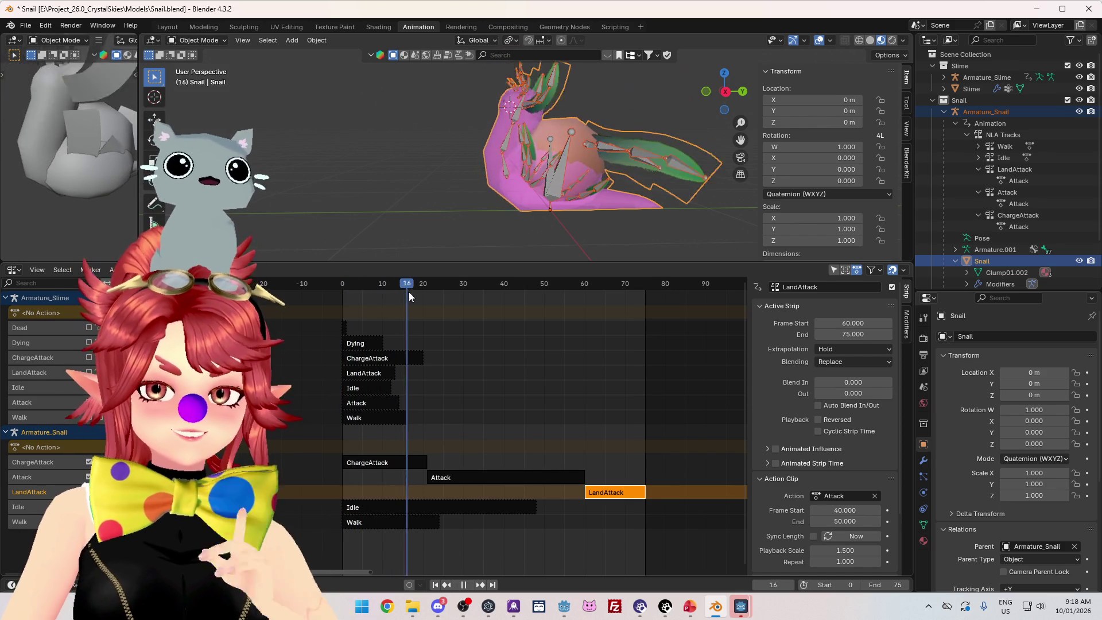
left_click_drag(408, 291, 612, 333)
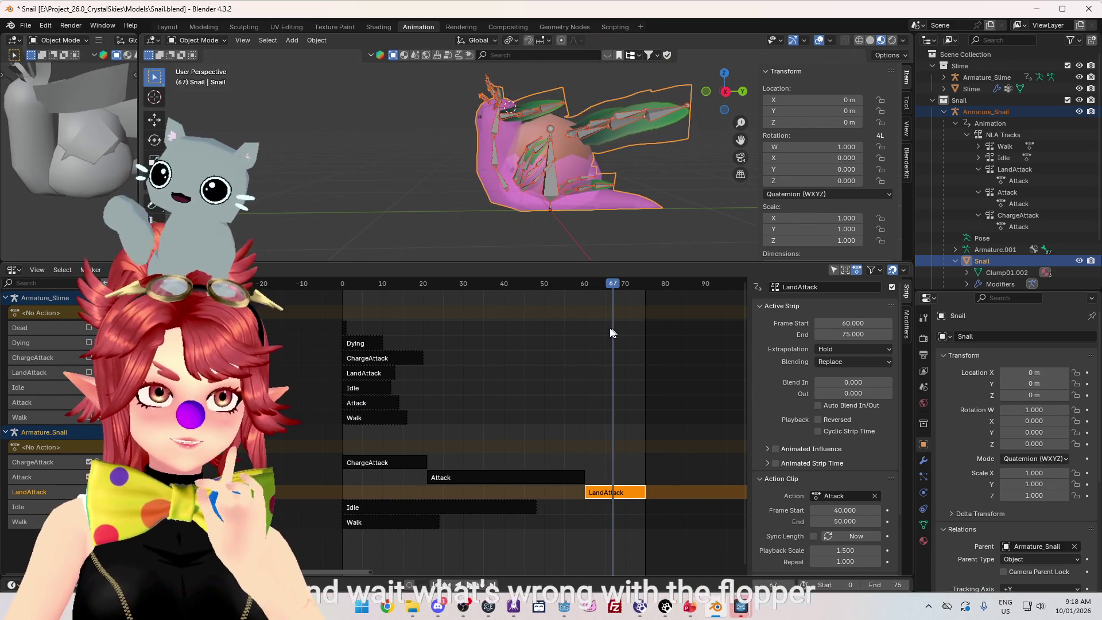
left_click_drag(367, 282, 476, 292)
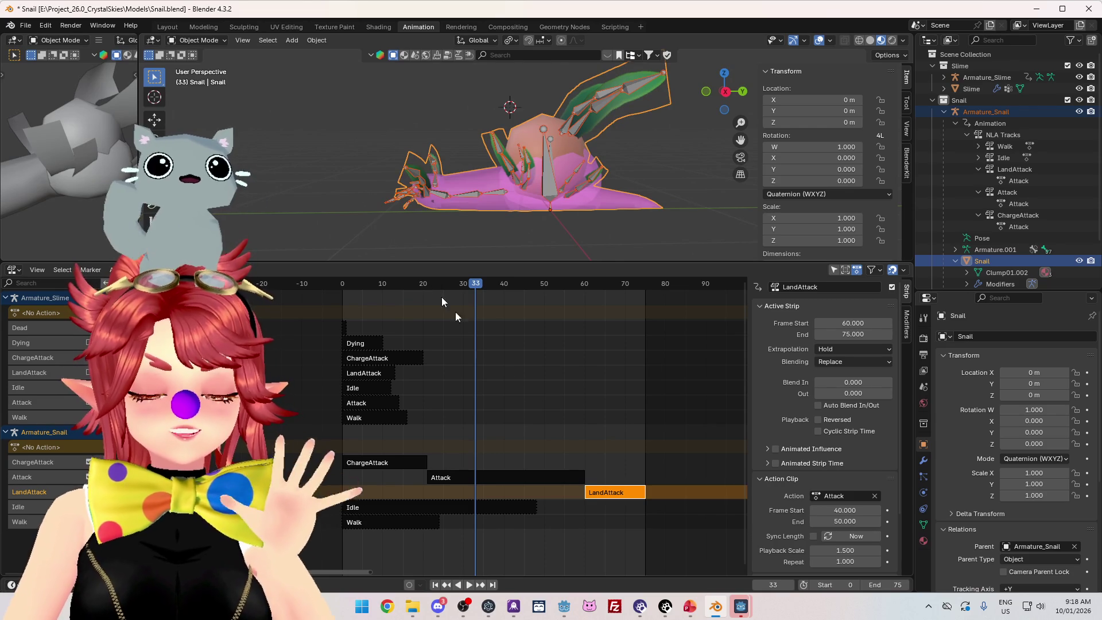
left_click(470, 585)
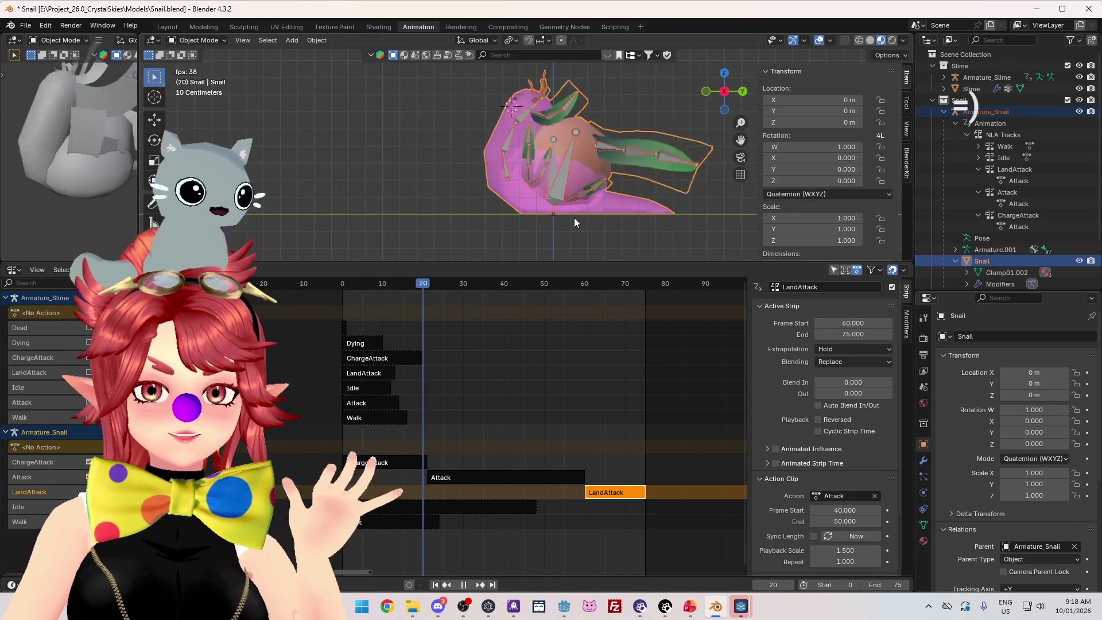
key("KP_3")
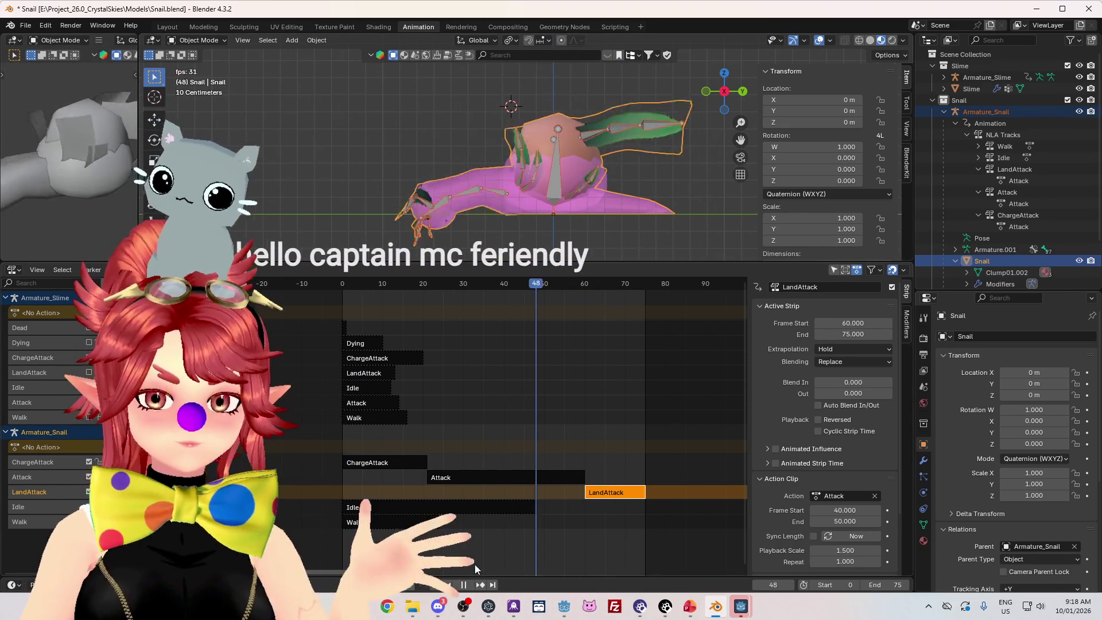
key("space")
mouse_move(742, 613)
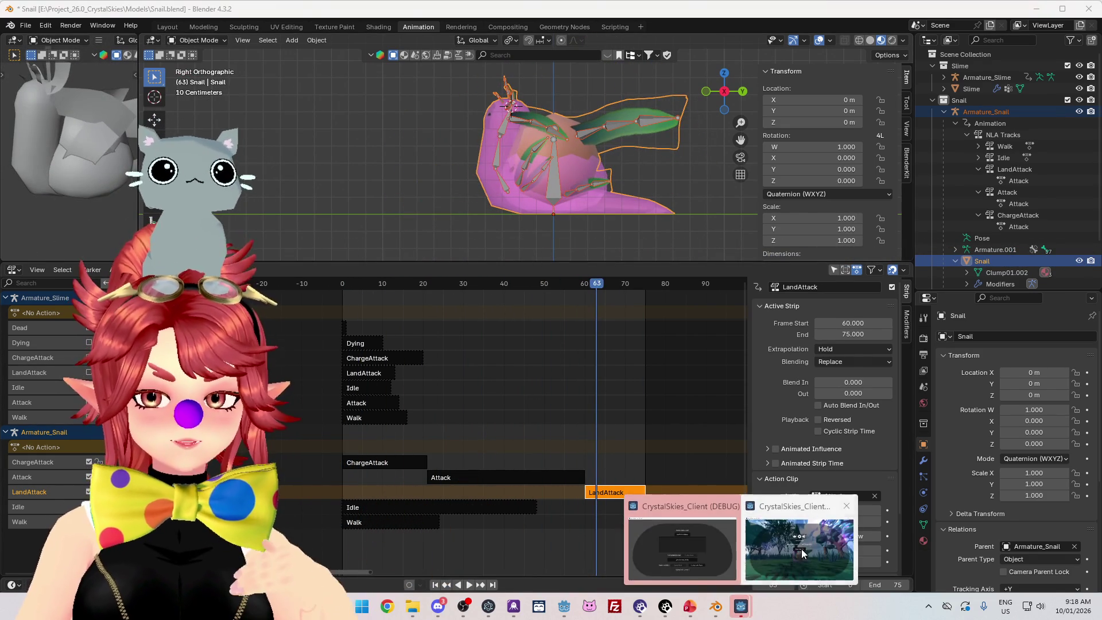
- Check the snail in the running game, toggle Host Settings, then close the game client
left_click(683, 551)
key("Escape")
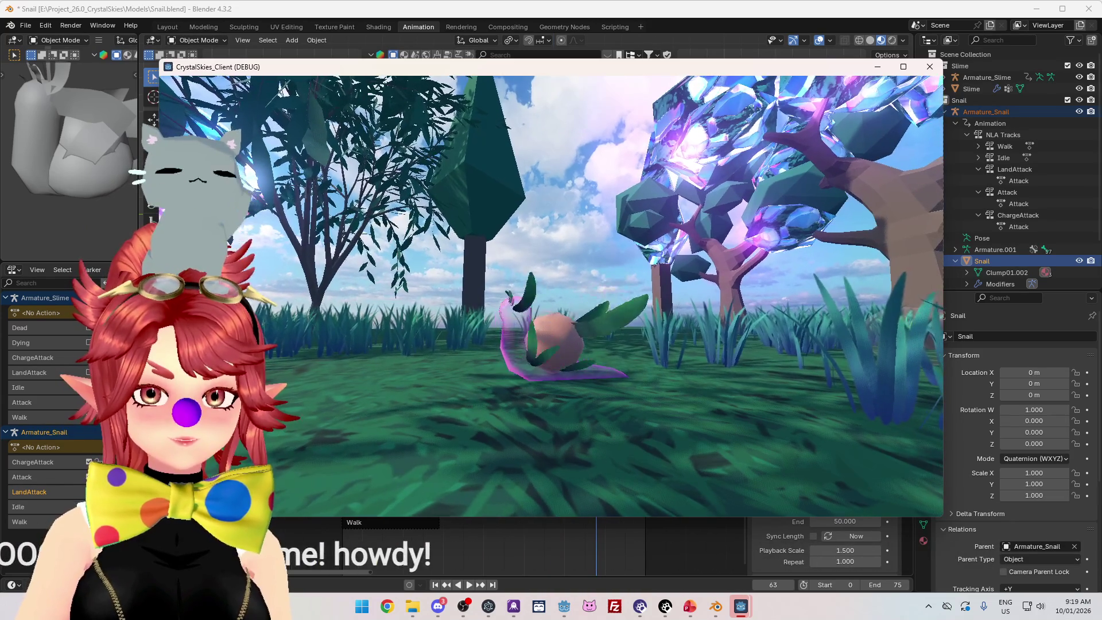
key("Escape")
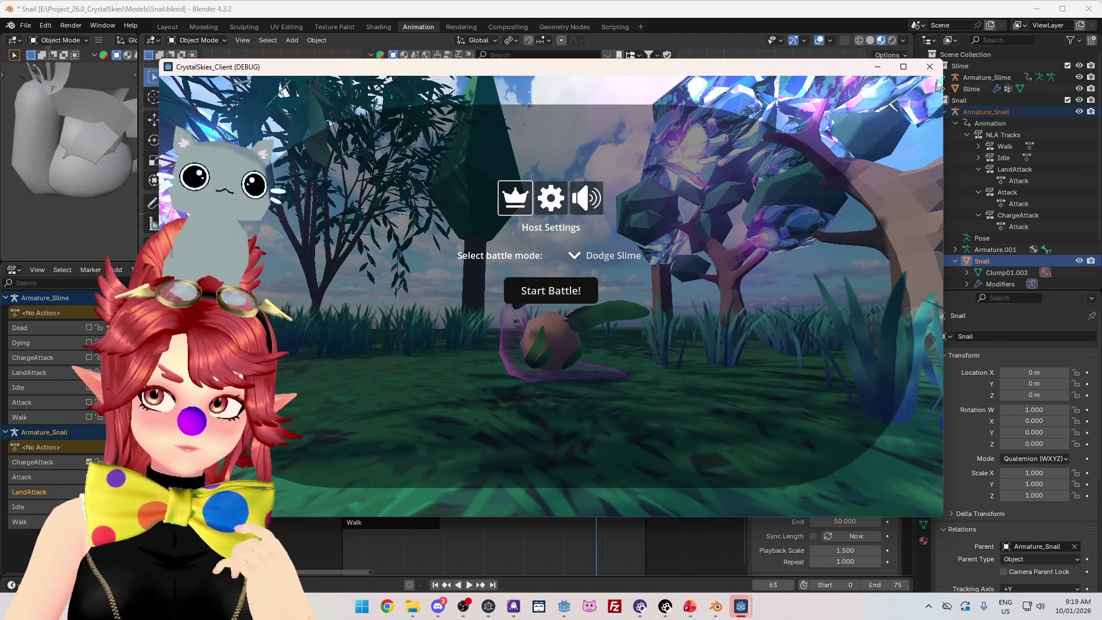
left_click(930, 66)
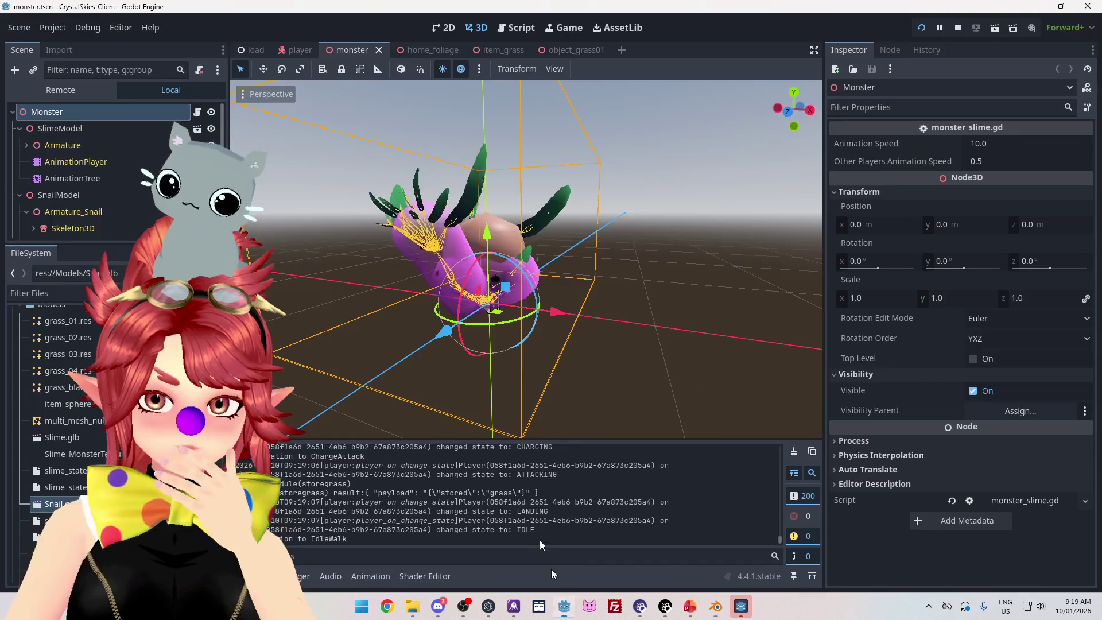
scroll(63, 431, "down", 3)
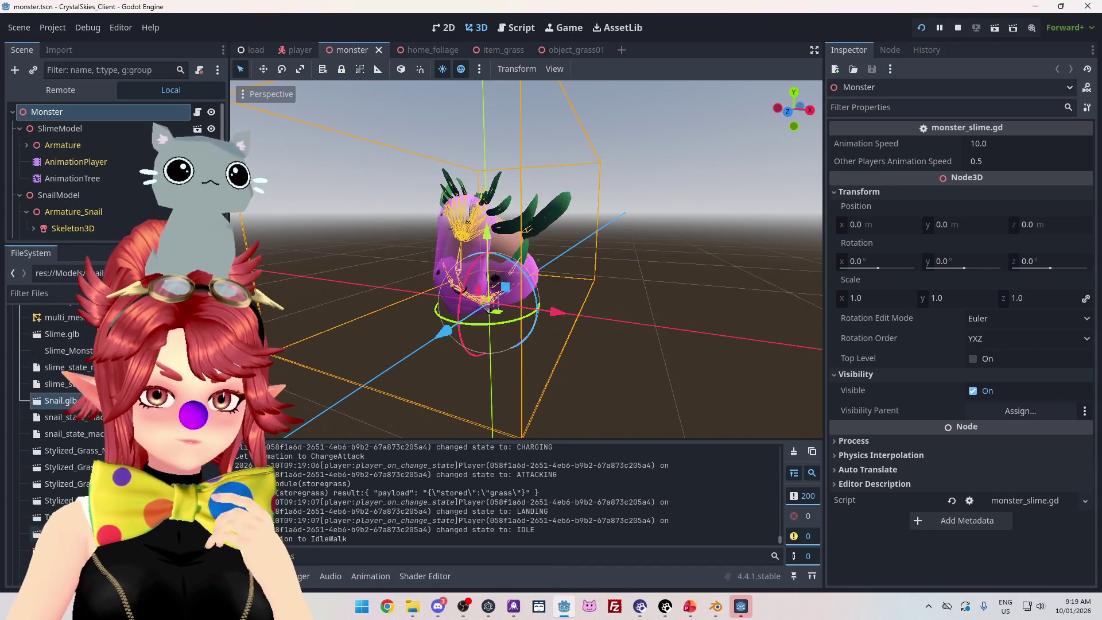
scroll(58, 431, "up", 4)
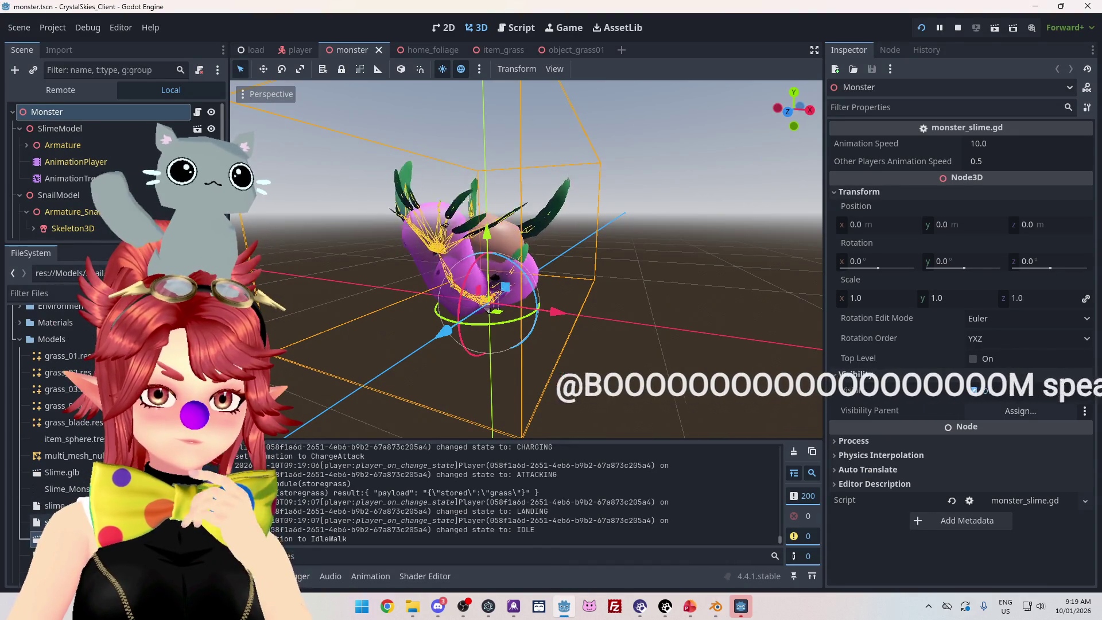
- Export the snail via glTF 2.0 as Snail2.glb, based on the existing Snail.glb name
key("alt+Tab")
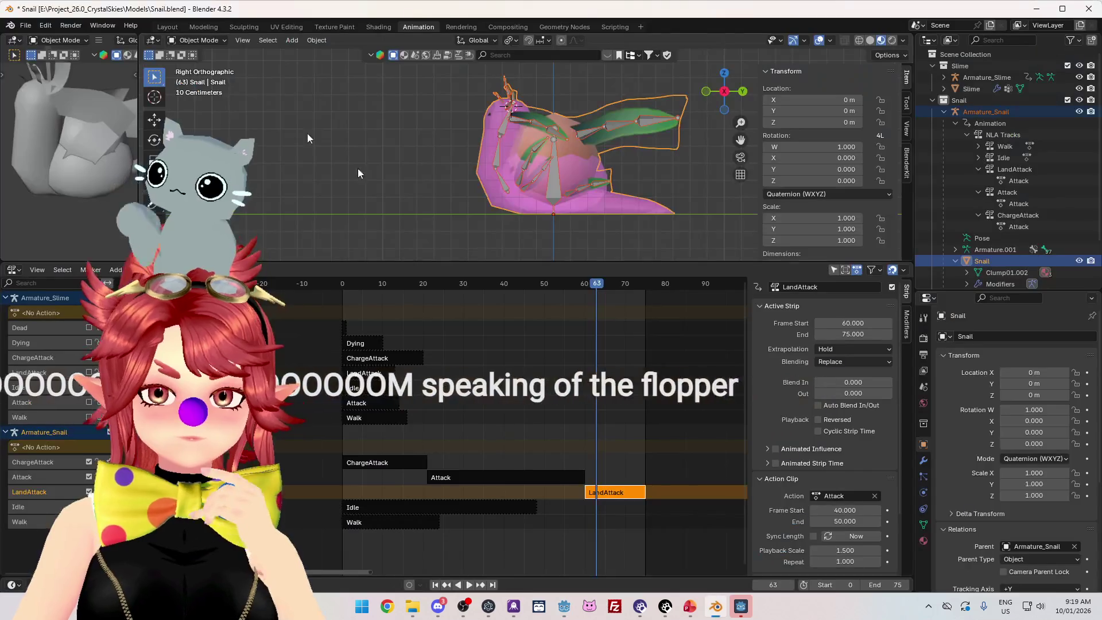
left_click(25, 25)
mouse_move(57, 200)
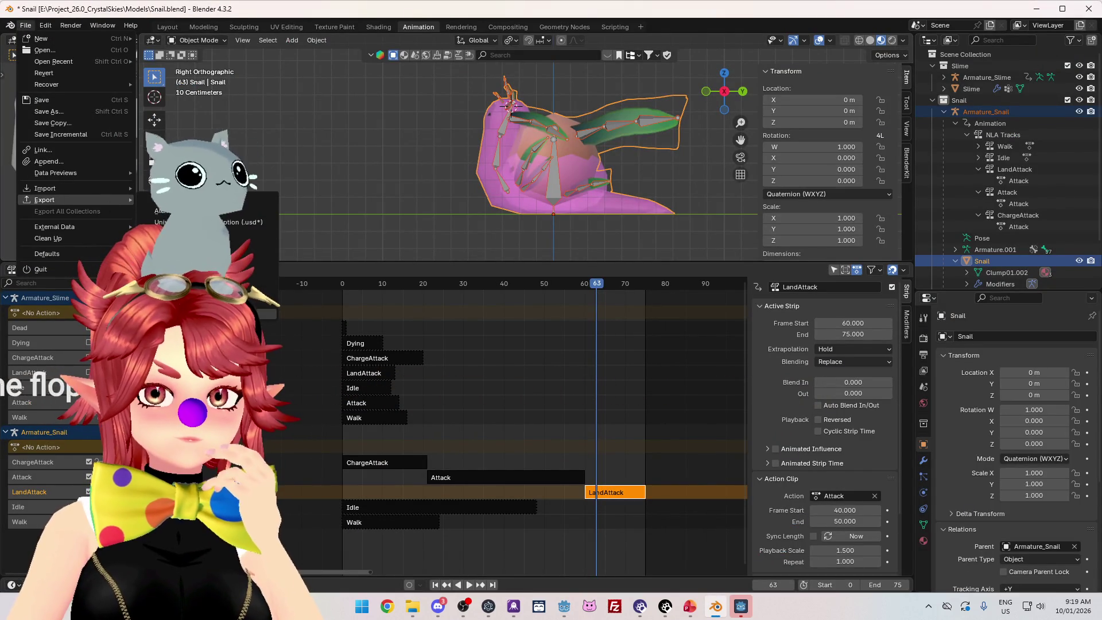
left_click(184, 279)
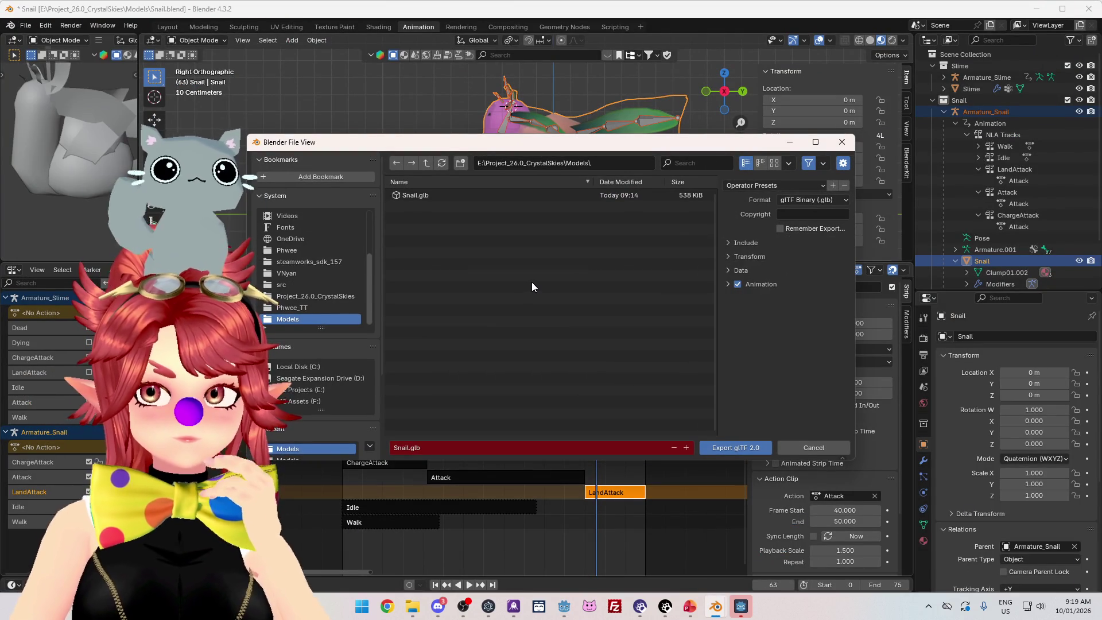
left_click(425, 196)
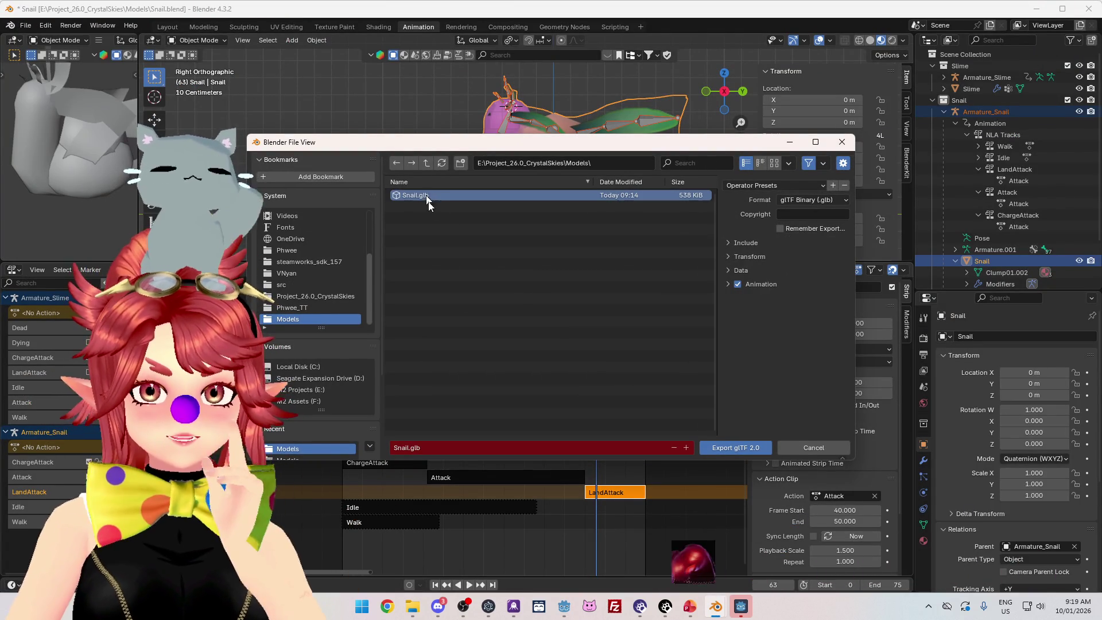
left_click(408, 448)
left_click(408, 448)
type("2")
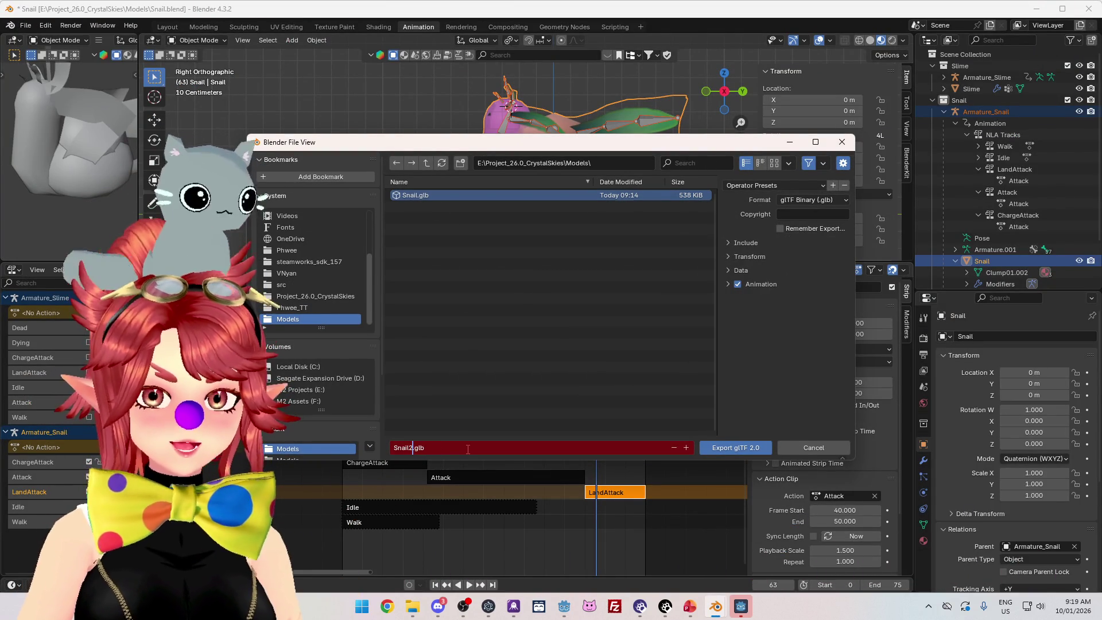
left_click(736, 447)
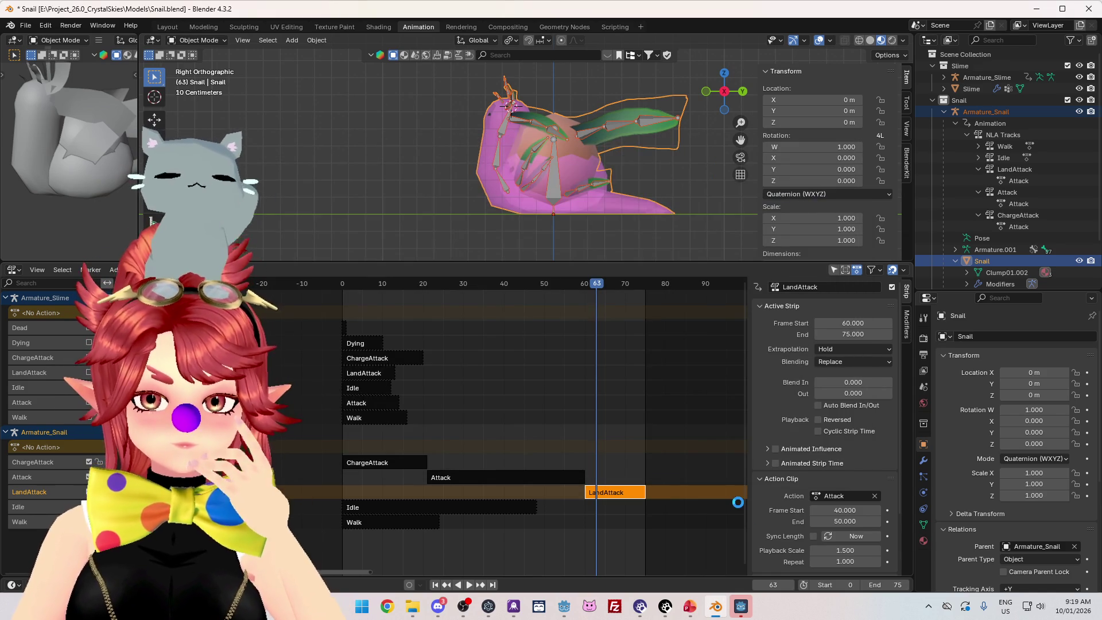
left_click(565, 606)
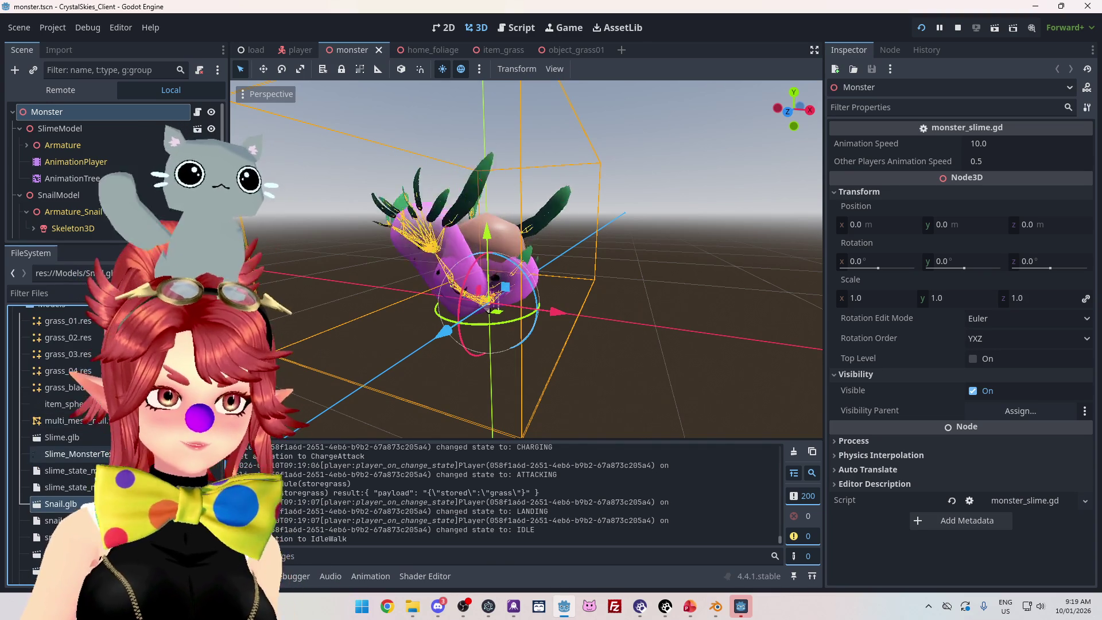
- Select Slime.glb, Tree01 and Snail.glb in the FileSystem dock, then show Models in File Explorer
left_click(62, 437)
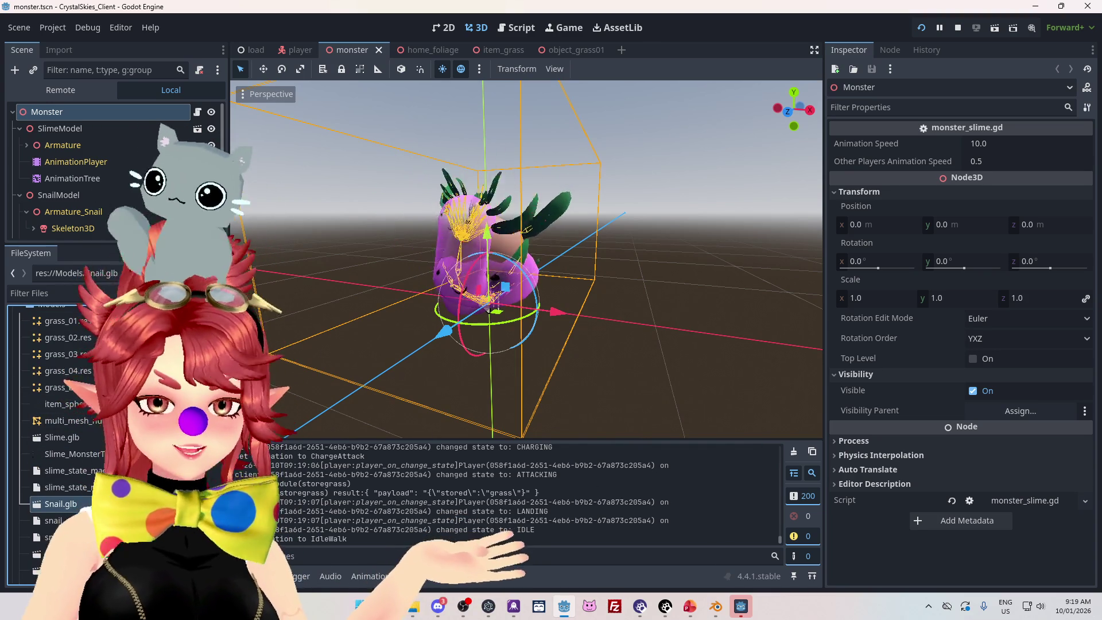
scroll(52, 442, "down", 2)
left_click(57, 517)
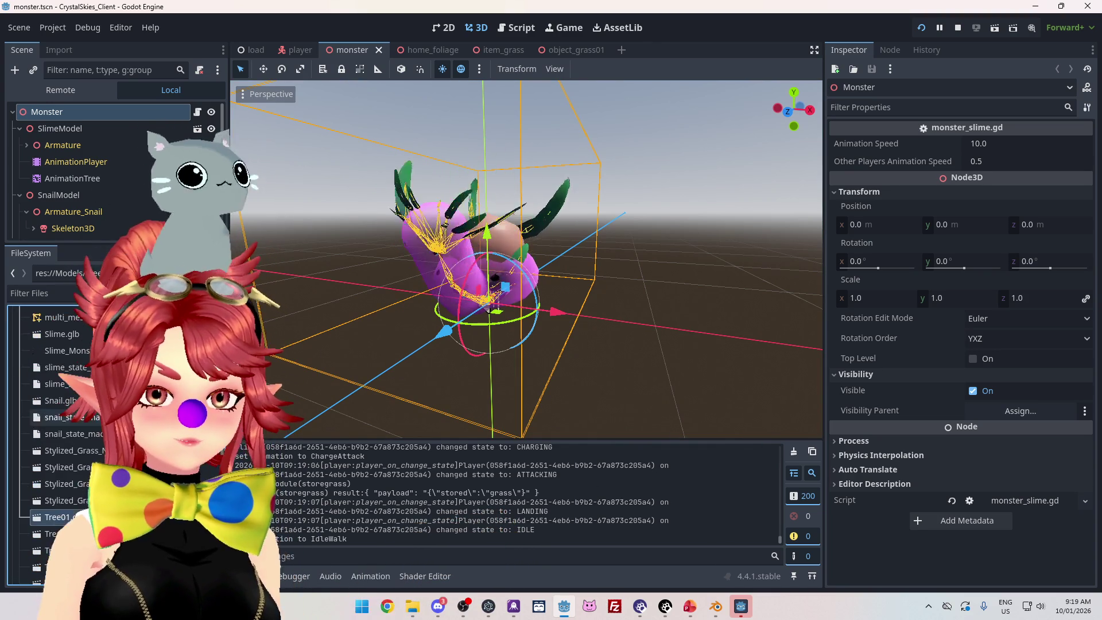
left_click(54, 400)
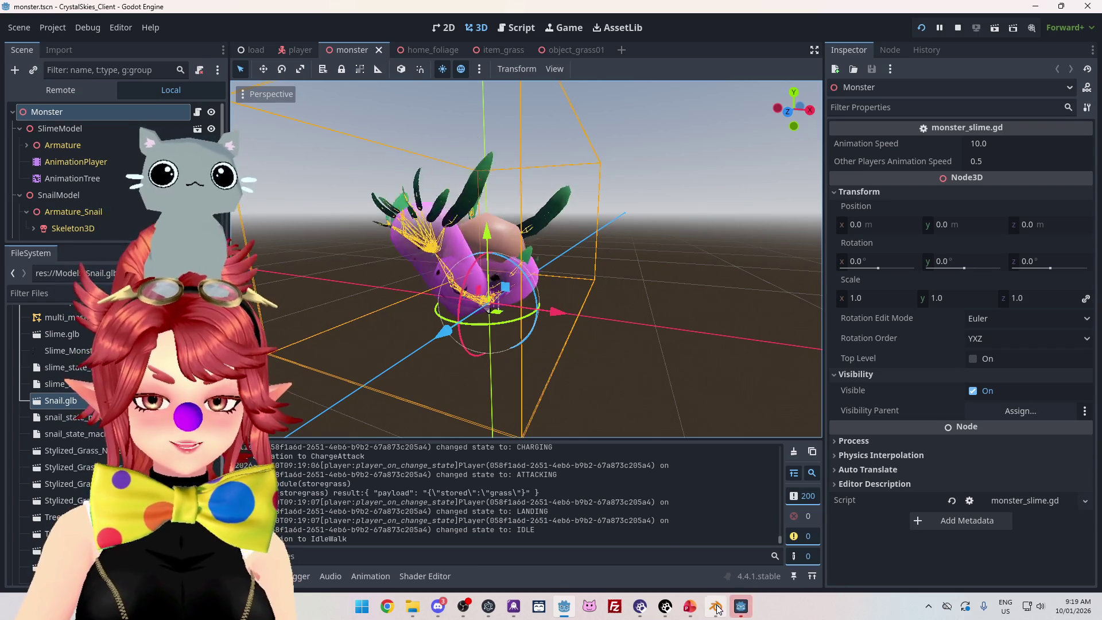
mouse_move(715, 607)
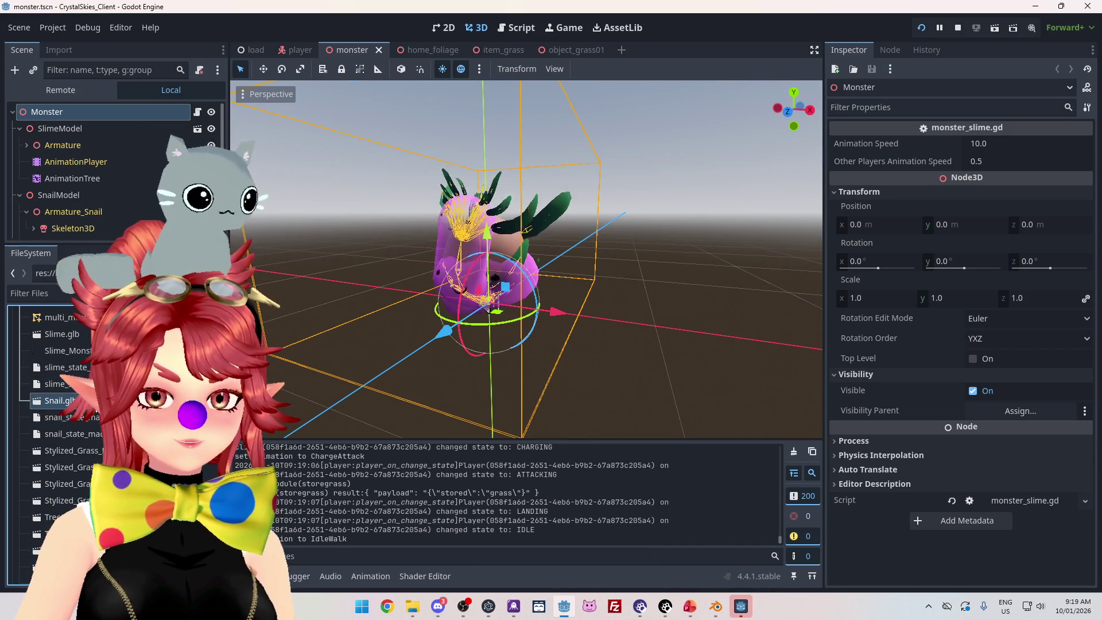
scroll(64, 423, "up", 5)
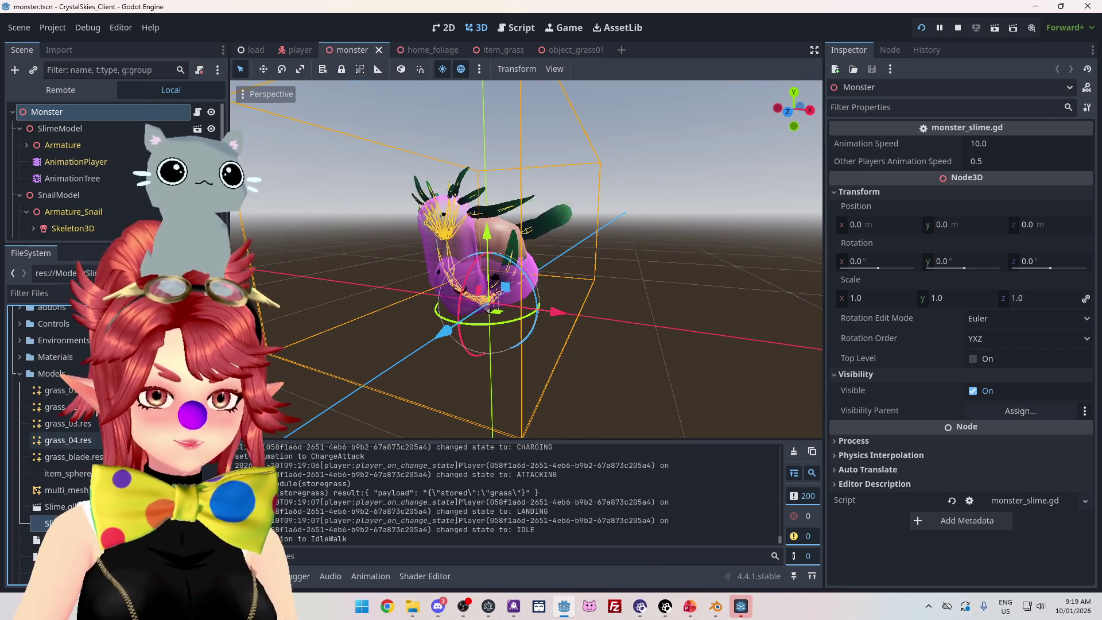
scroll(63, 423, "down", 3)
key("ctrl+alt+r")
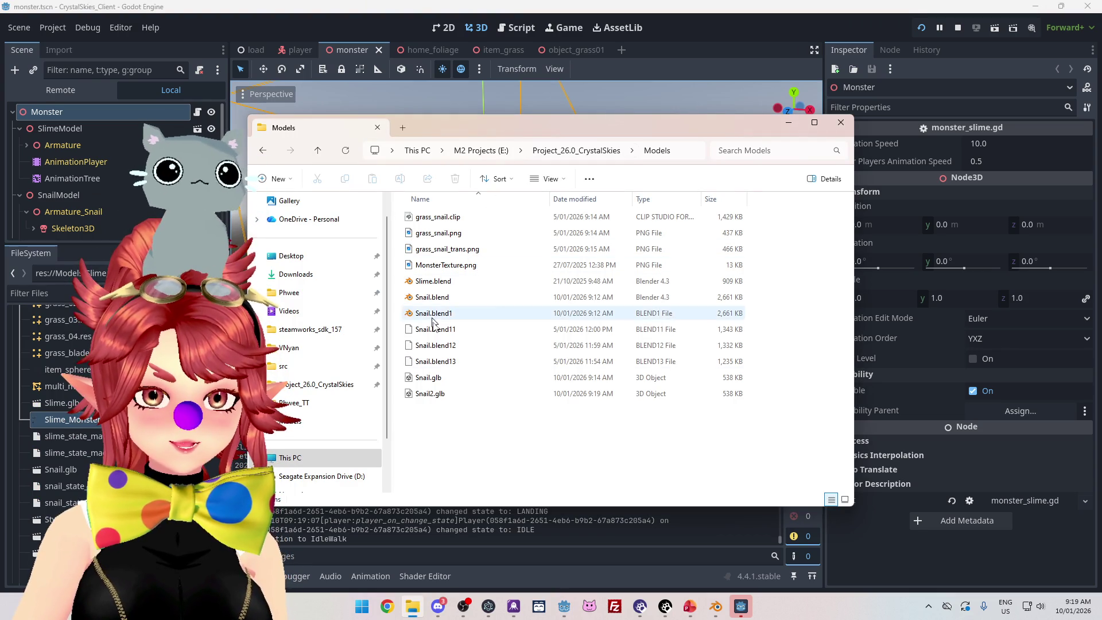
- Compare Snail.glb with the new Snail2.glb in Explorer, then return to the Godot editor
left_click(436, 382)
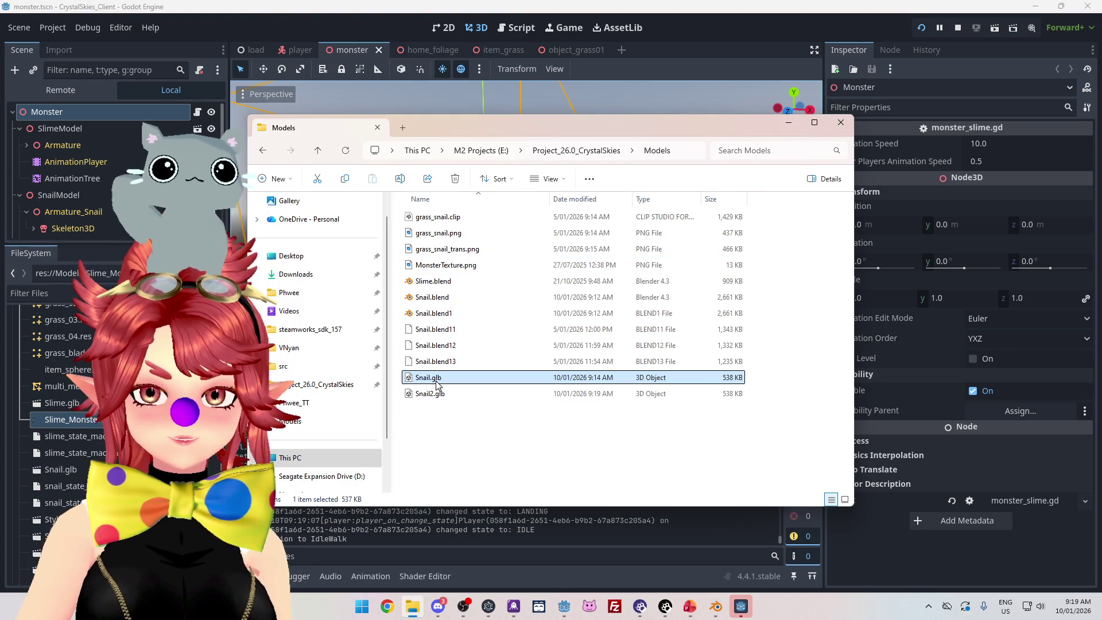
left_click(565, 407)
left_click(599, 395)
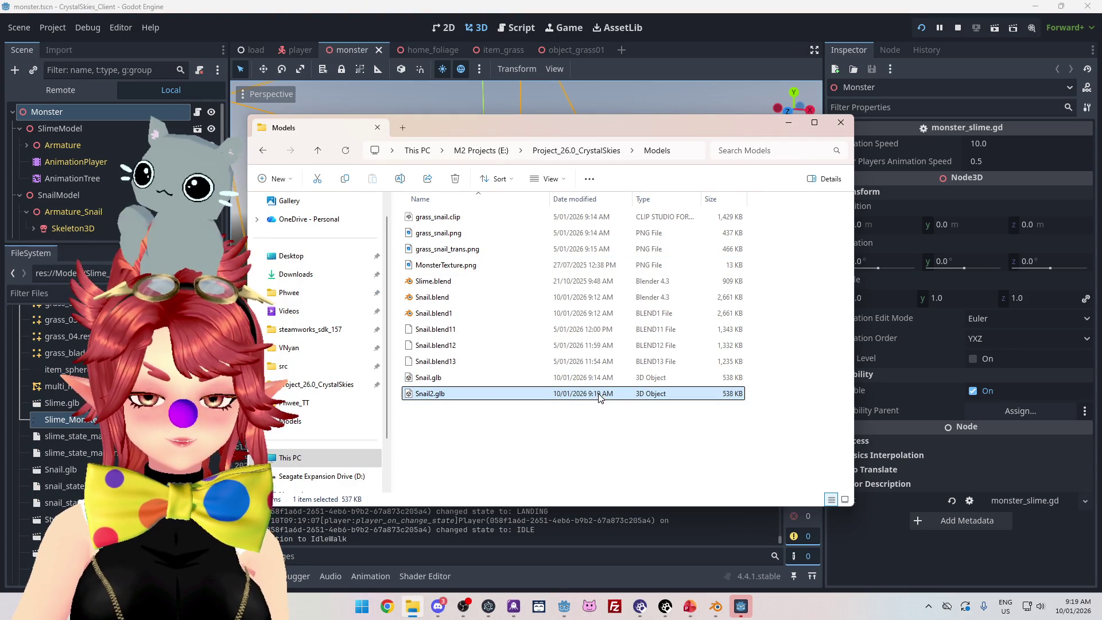
left_click(587, 380)
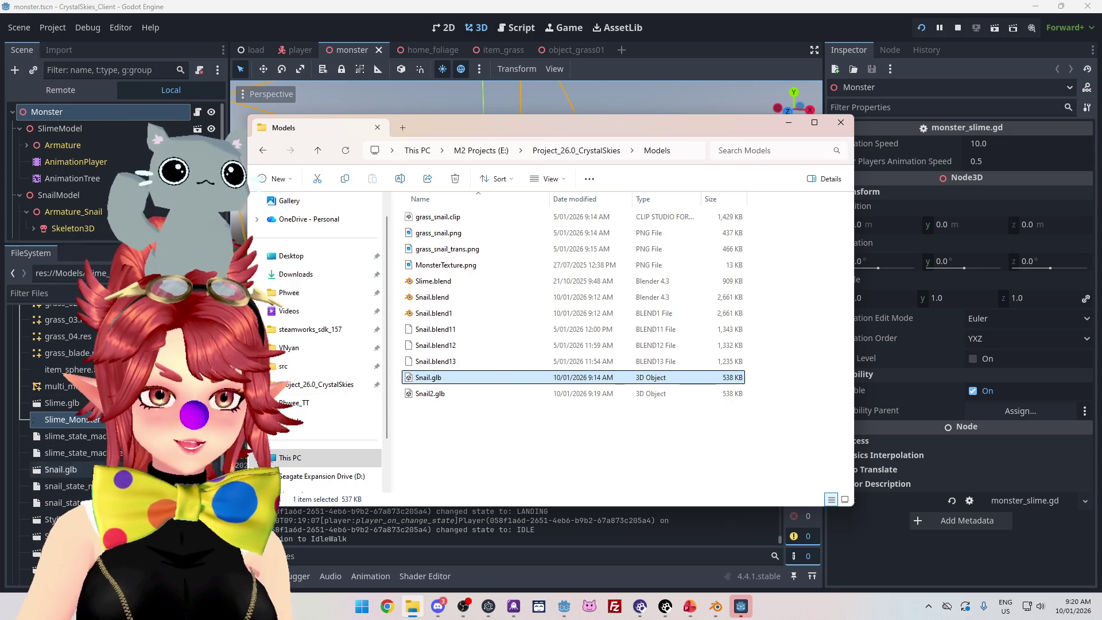
key("alt+Tab")
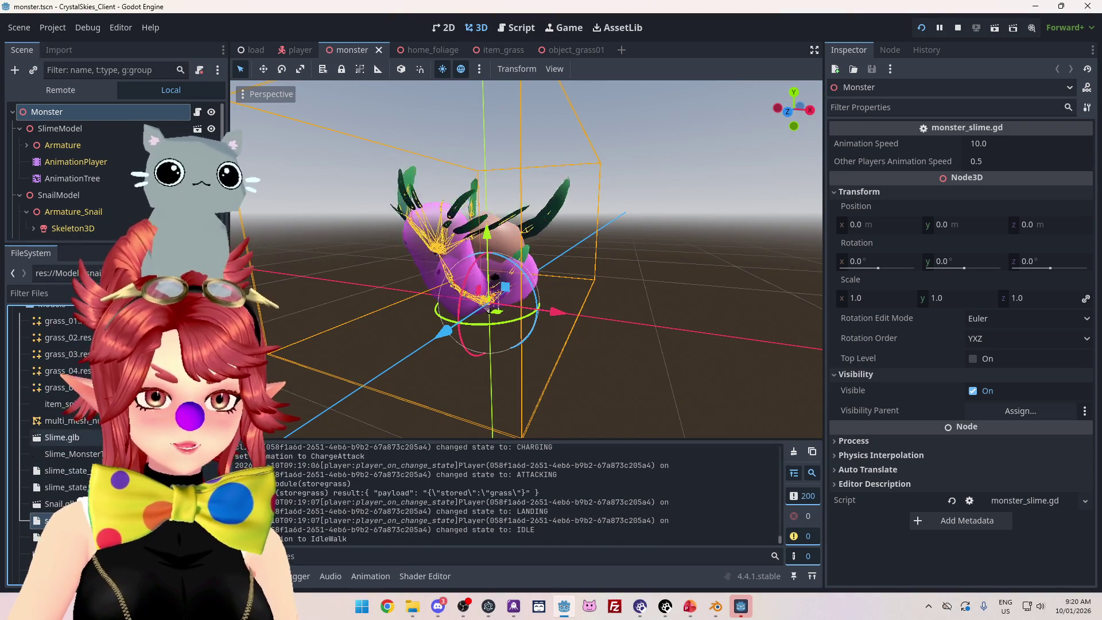
scroll(52, 461, "up", 5)
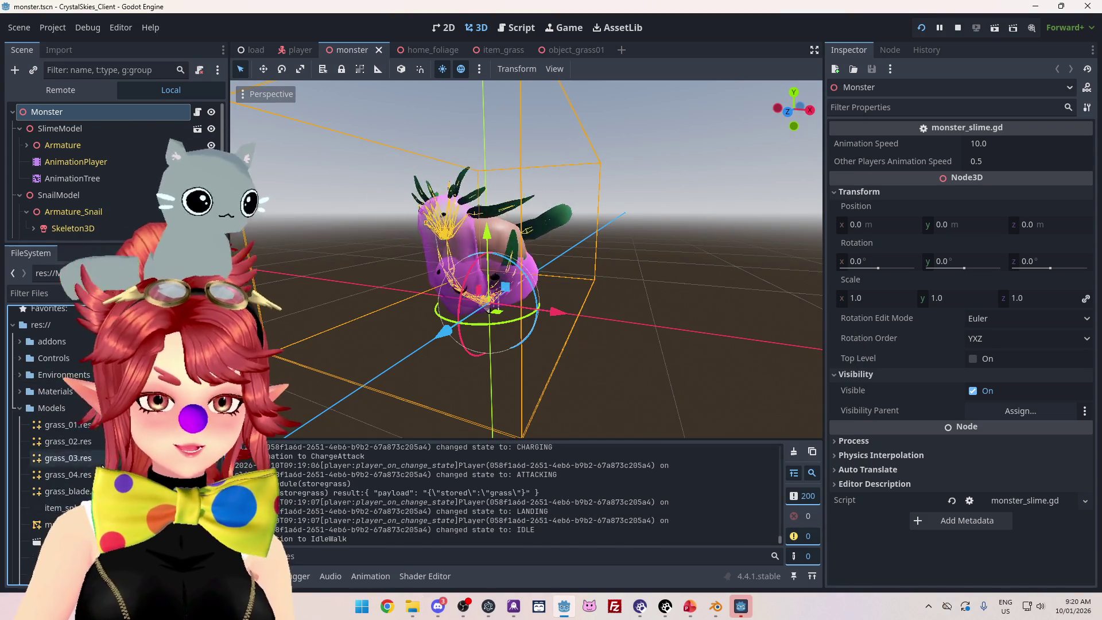
scroll(105, 443, "down", 3)
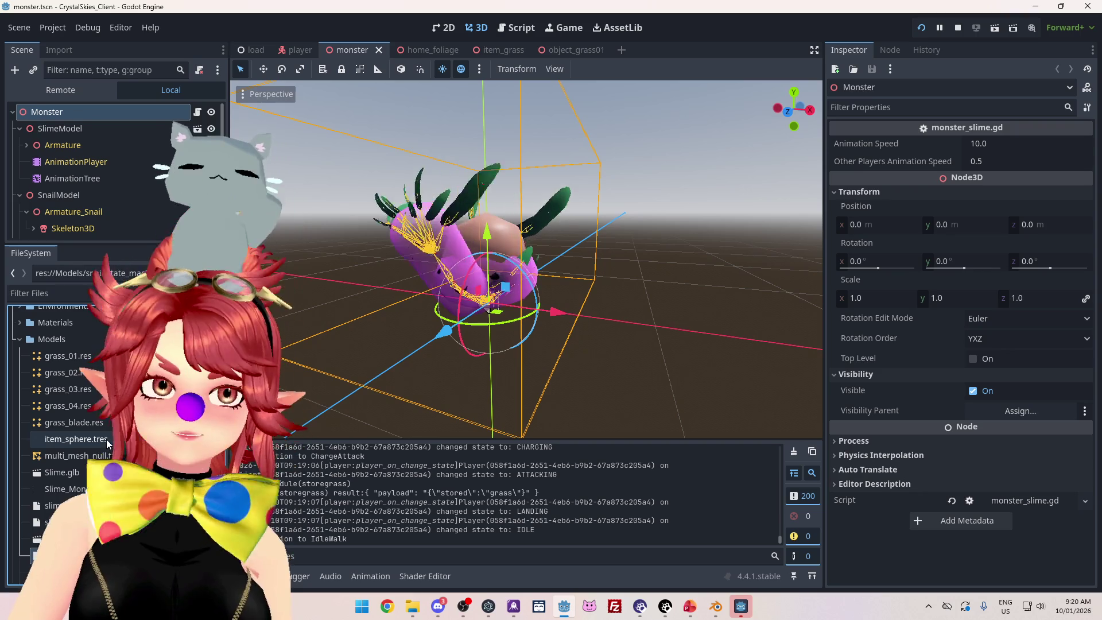
scroll(58, 413, "down", 3)
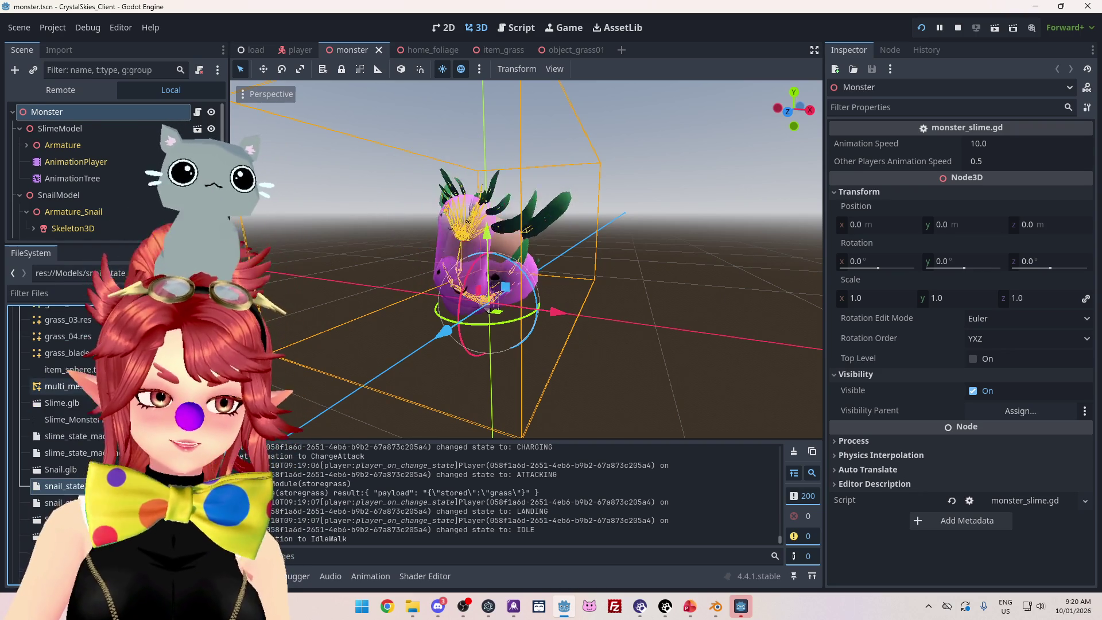
scroll(57, 413, "up", 3)
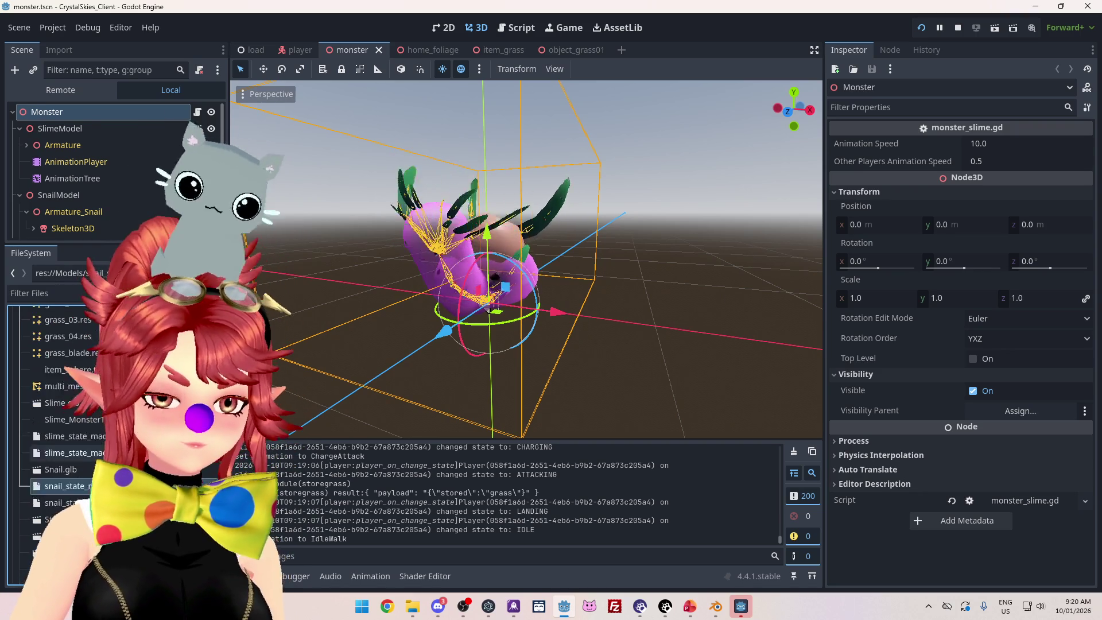
left_click(54, 387)
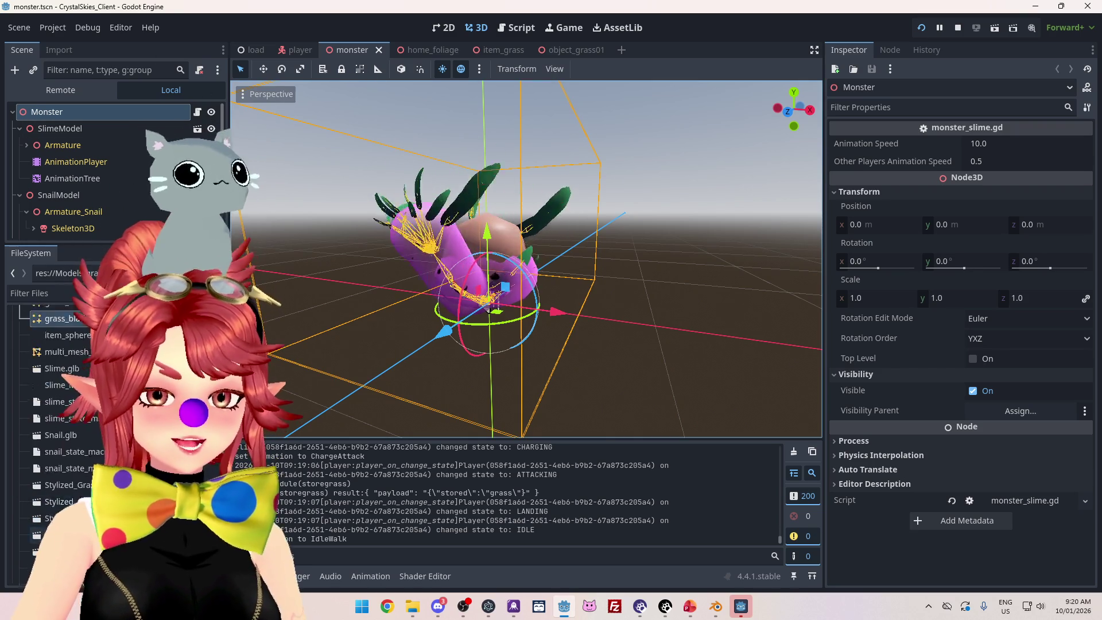
scroll(93, 485, "up", 5)
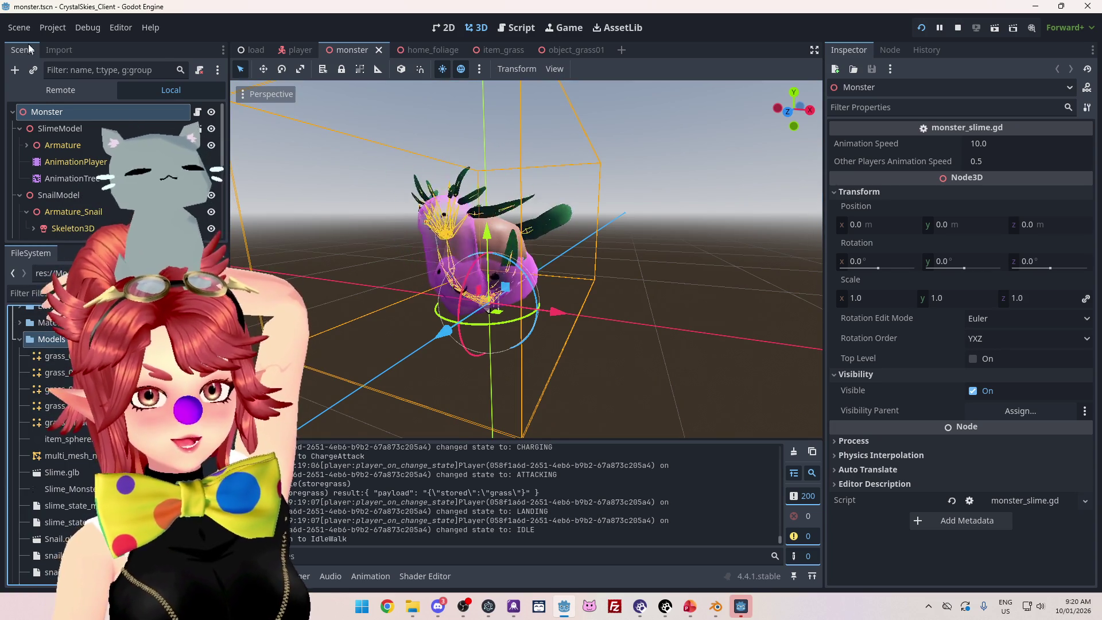
- Close the Godot editor, stopping the running game, without using any Scene menu command
left_click(20, 28)
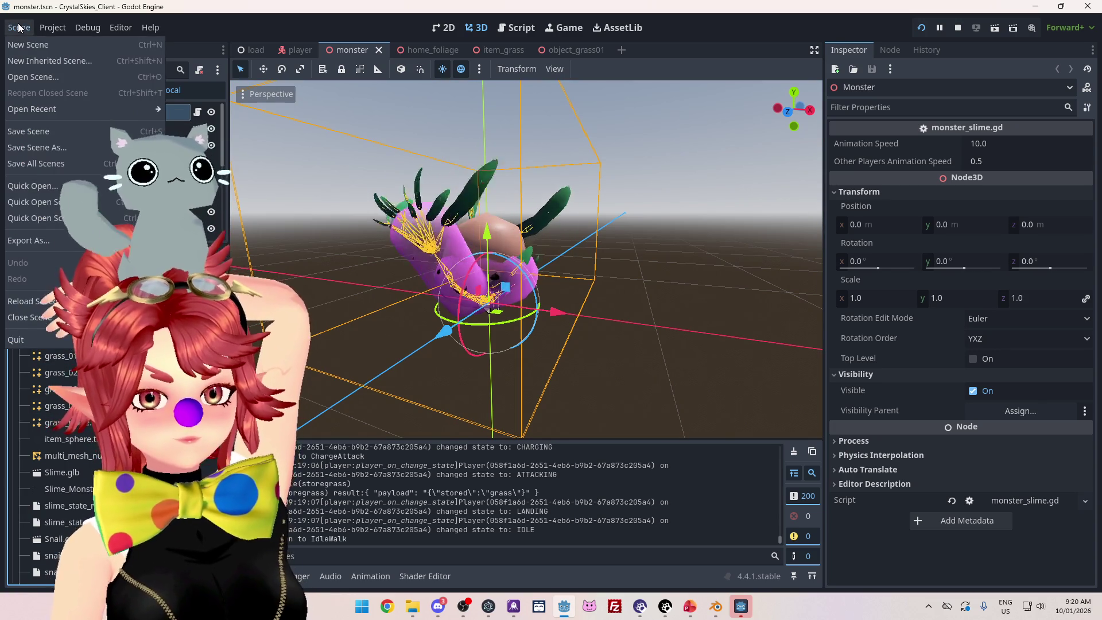
left_click(188, 15)
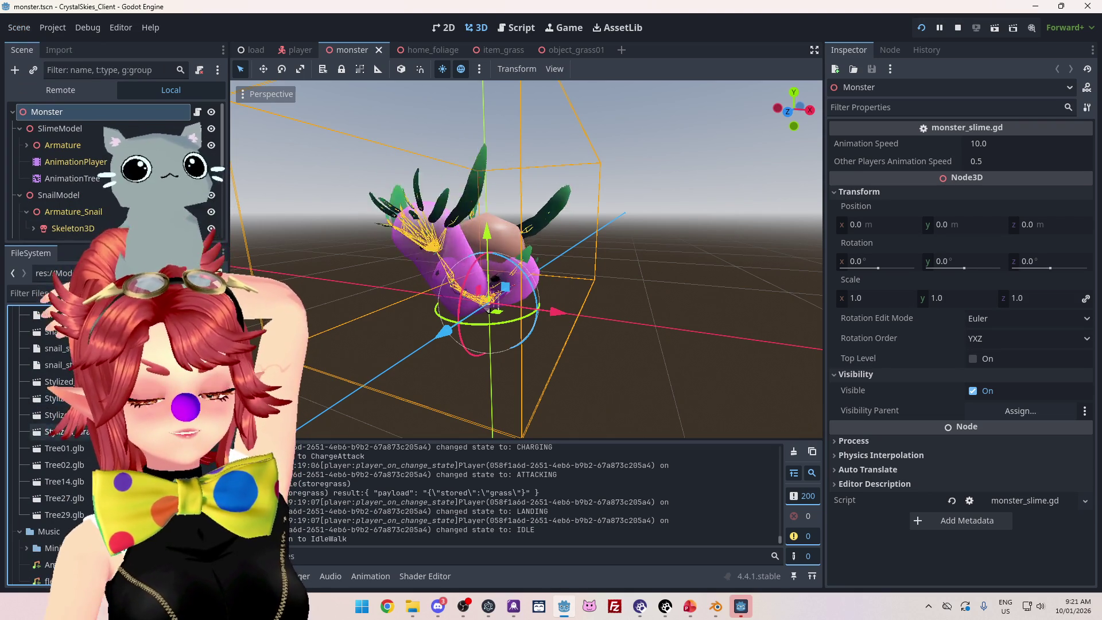
scroll(57, 430, "up", 2)
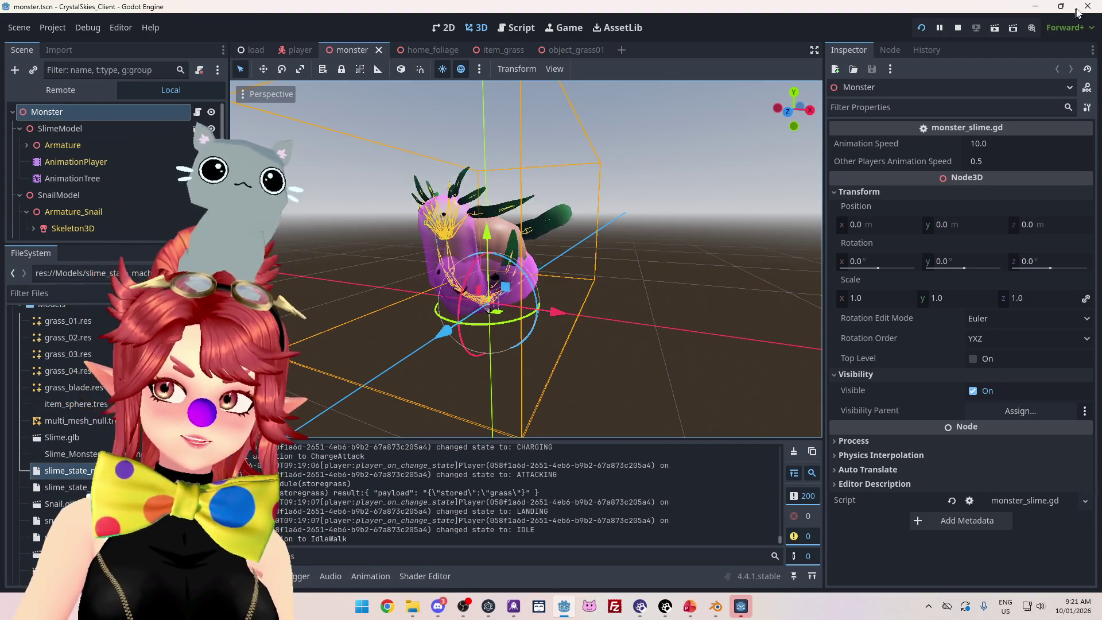
left_click(958, 28)
- Relaunch Godot past the security warning and open the CrystalSkies_Client project
left_click(429, 608)
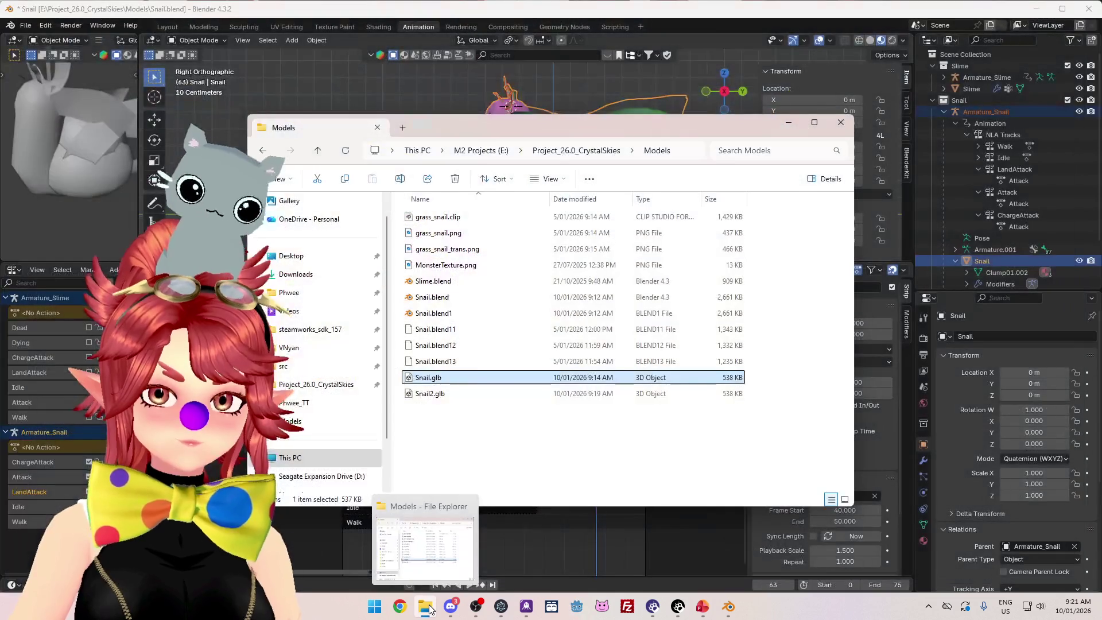
left_click(577, 608)
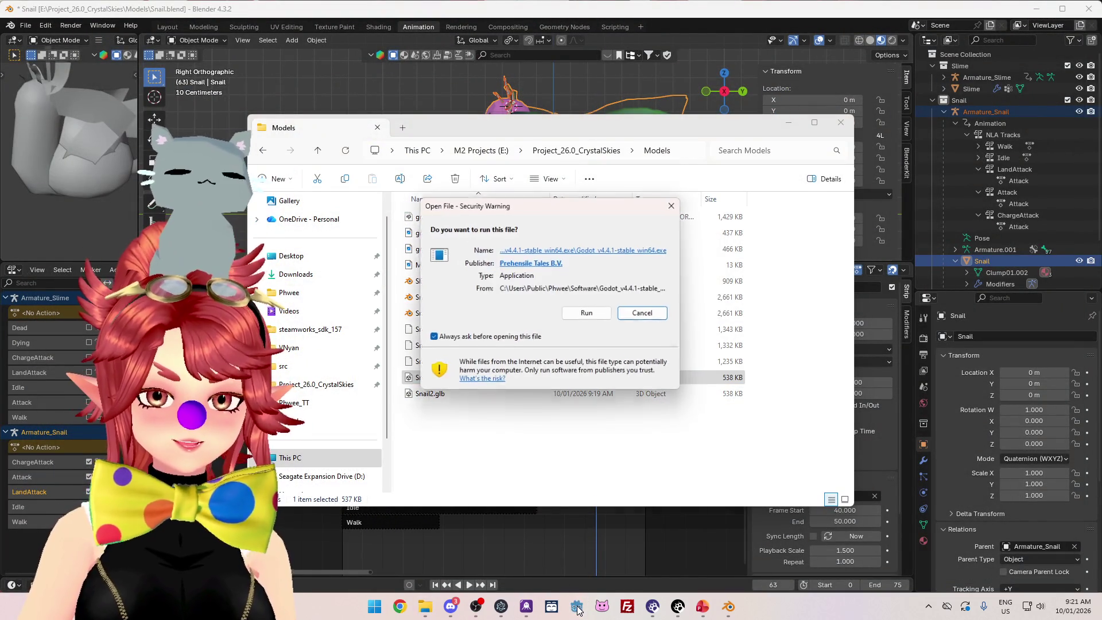
left_click(589, 313)
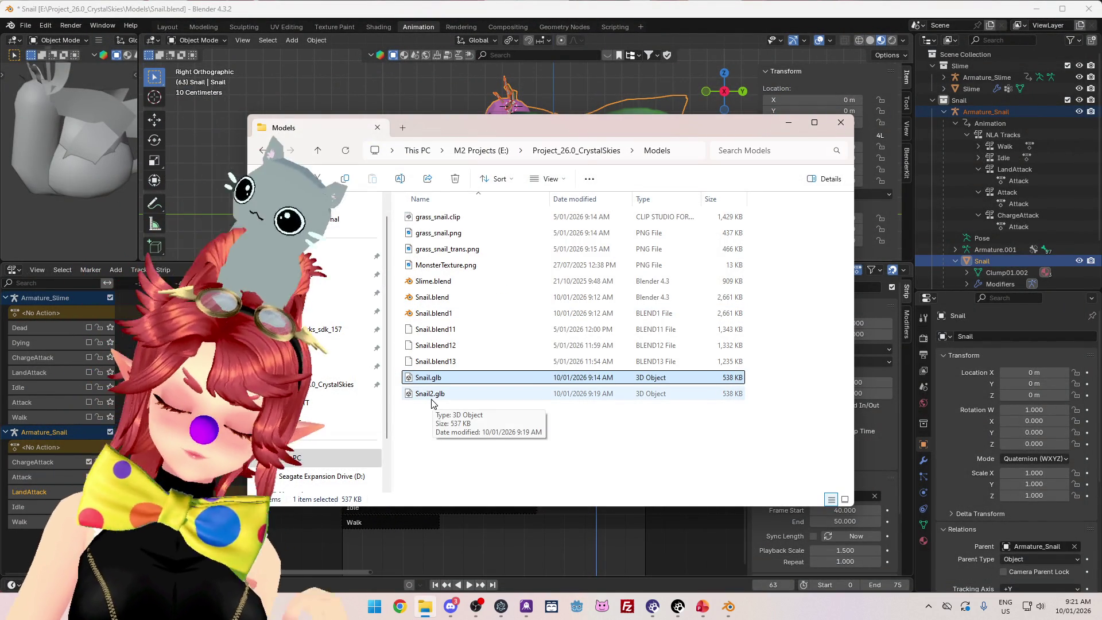
double_click(433, 396)
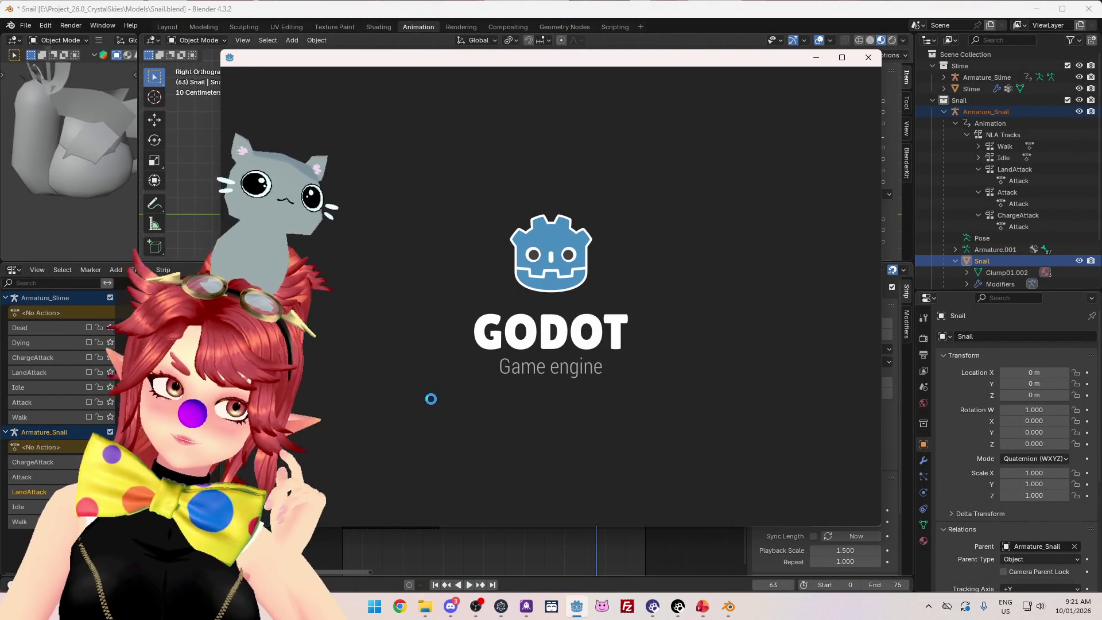
double_click(385, 151)
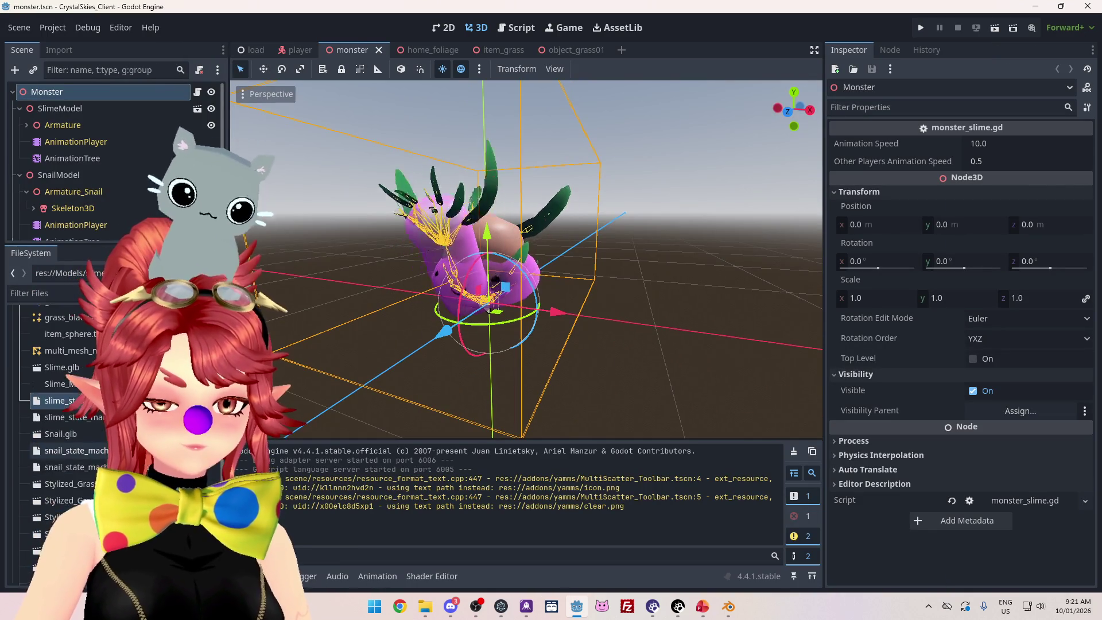
- Select Snail.glb in the FileSystem dock and reveal it in File Explorer with Ctrl+Alt+R
scroll(71, 436, "up", 2)
left_click(74, 402)
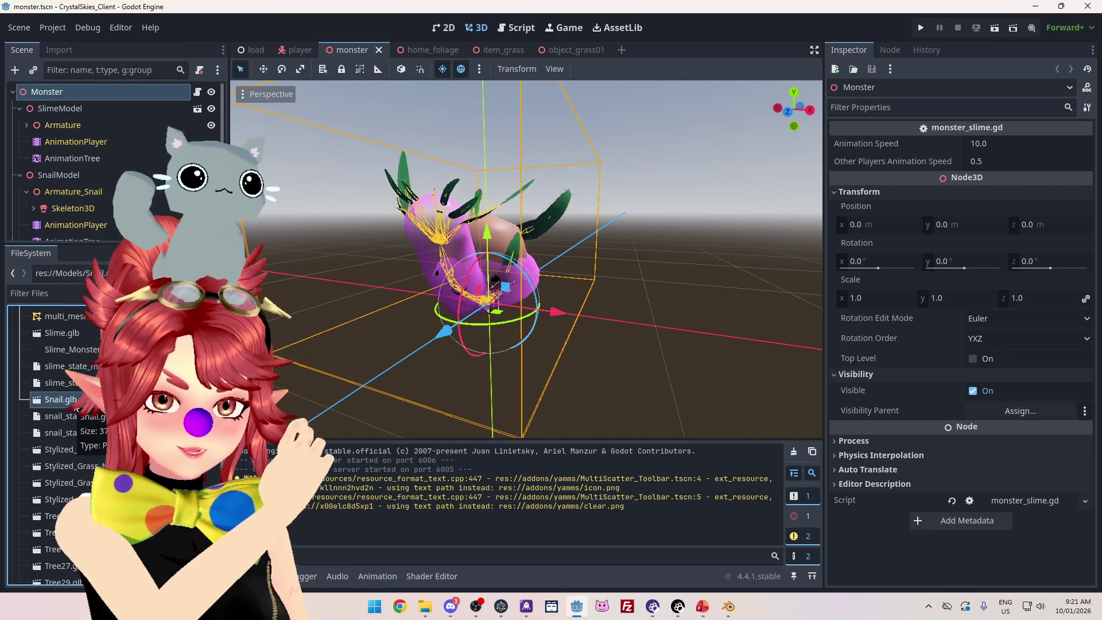
scroll(81, 474, "down", 3)
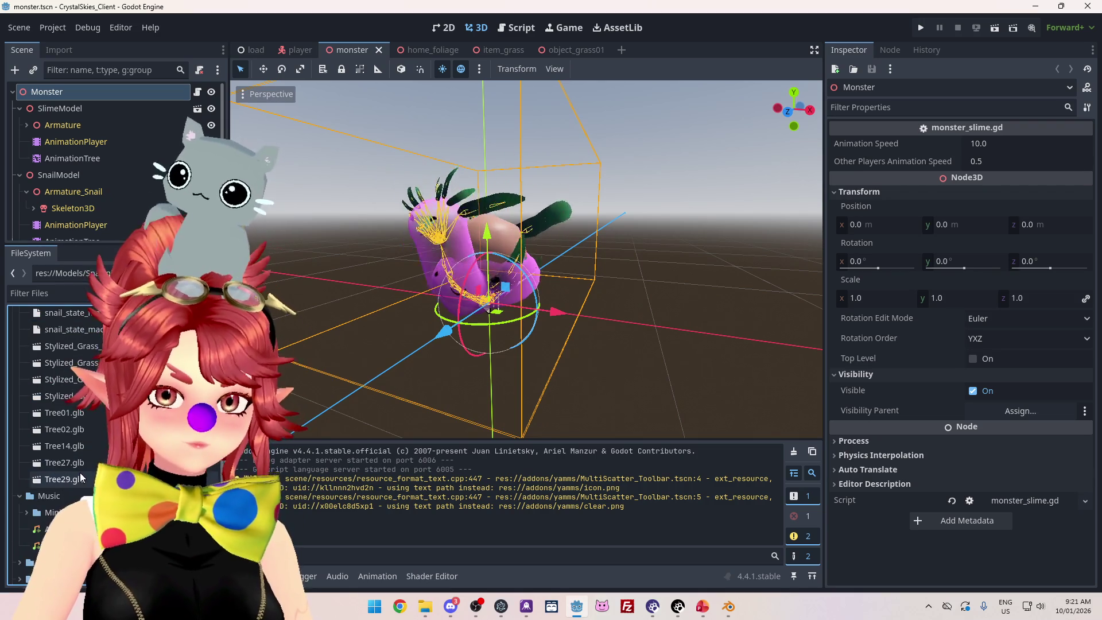
scroll(80, 472, "up", 10)
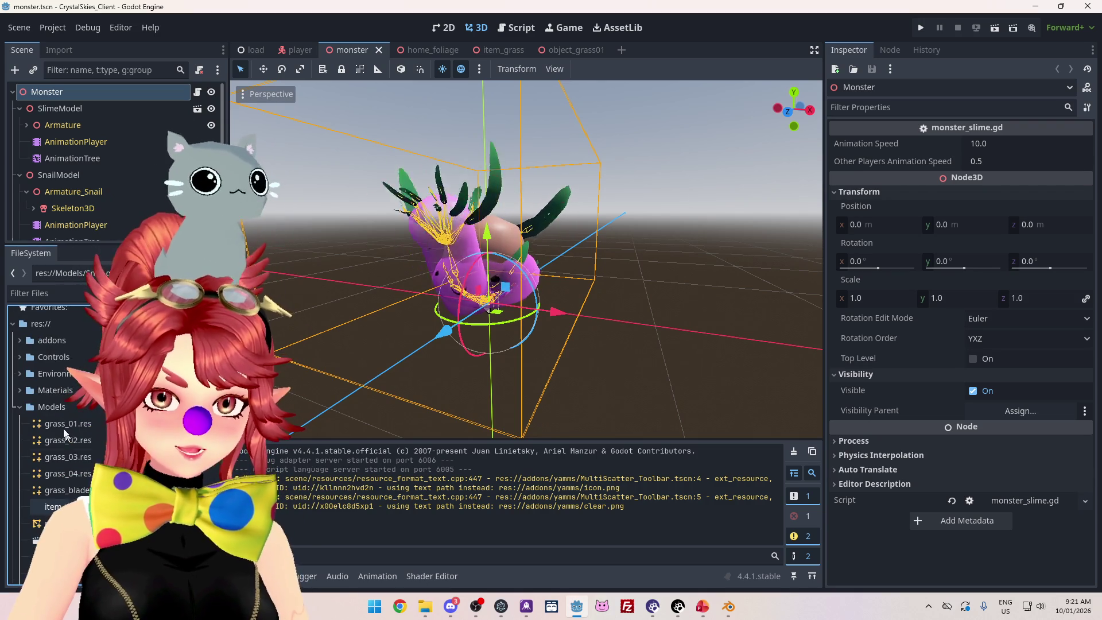
key("ctrl+alt+r")
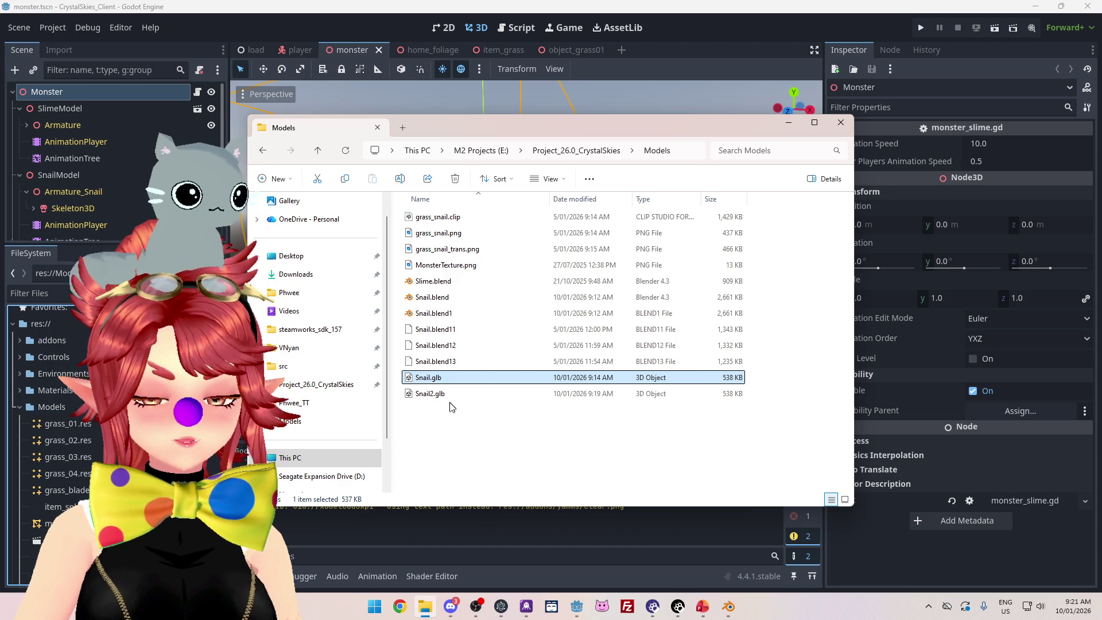
- Select Snail.glb and Snail2.glb, clear the selection, and return to Snail.blend in Blender
left_click(464, 436)
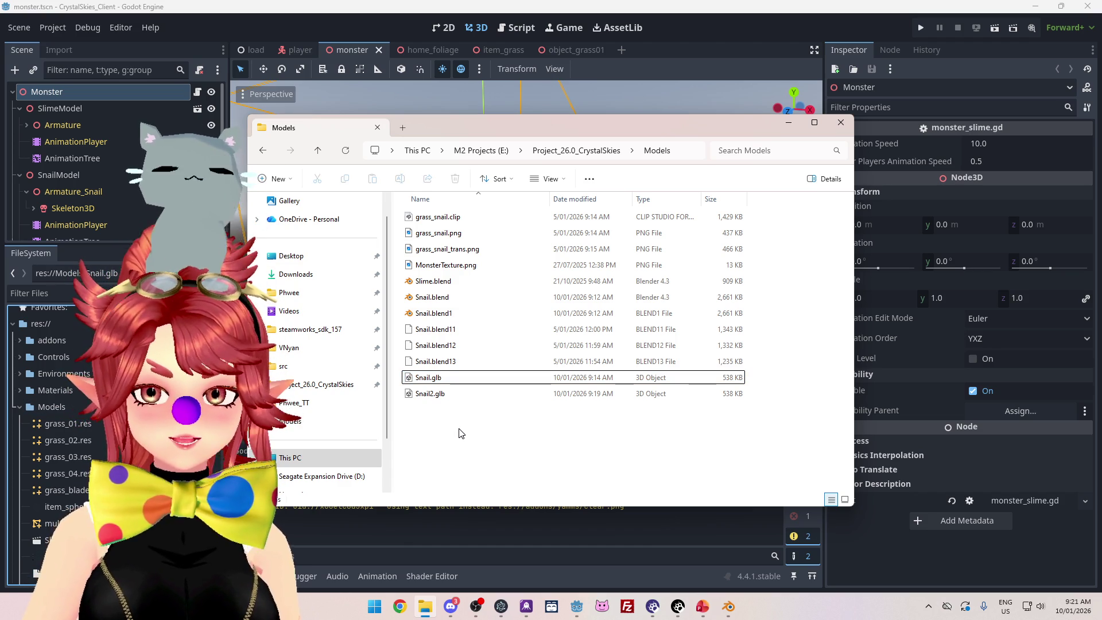
left_click_drag(459, 433, 428, 384)
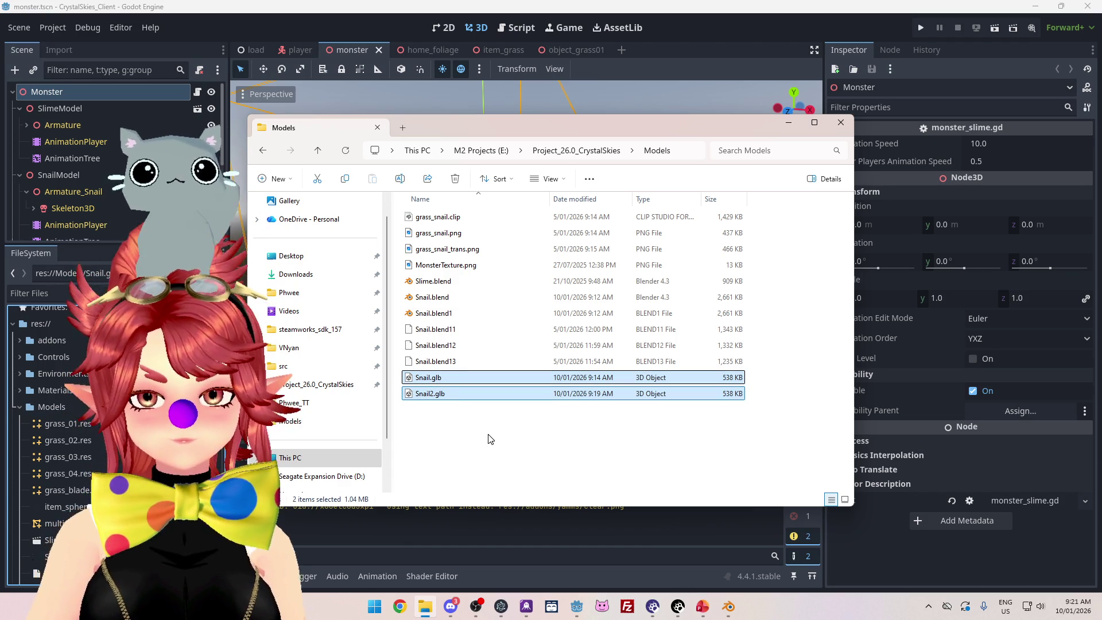
left_click(566, 411)
left_click(727, 609)
left_click(26, 25)
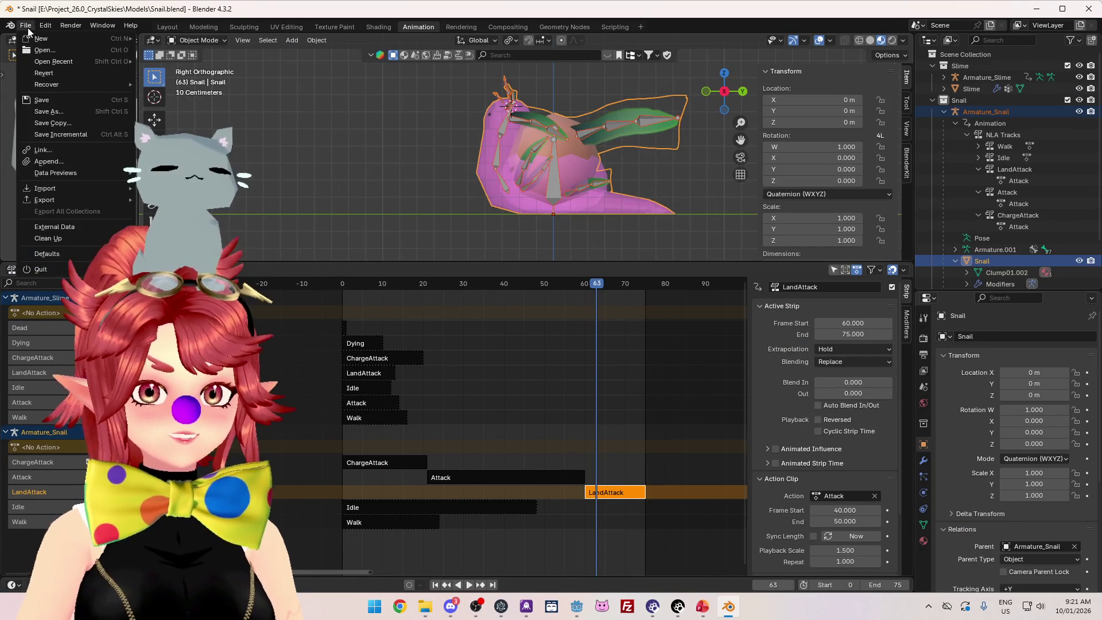
left_click(53, 113)
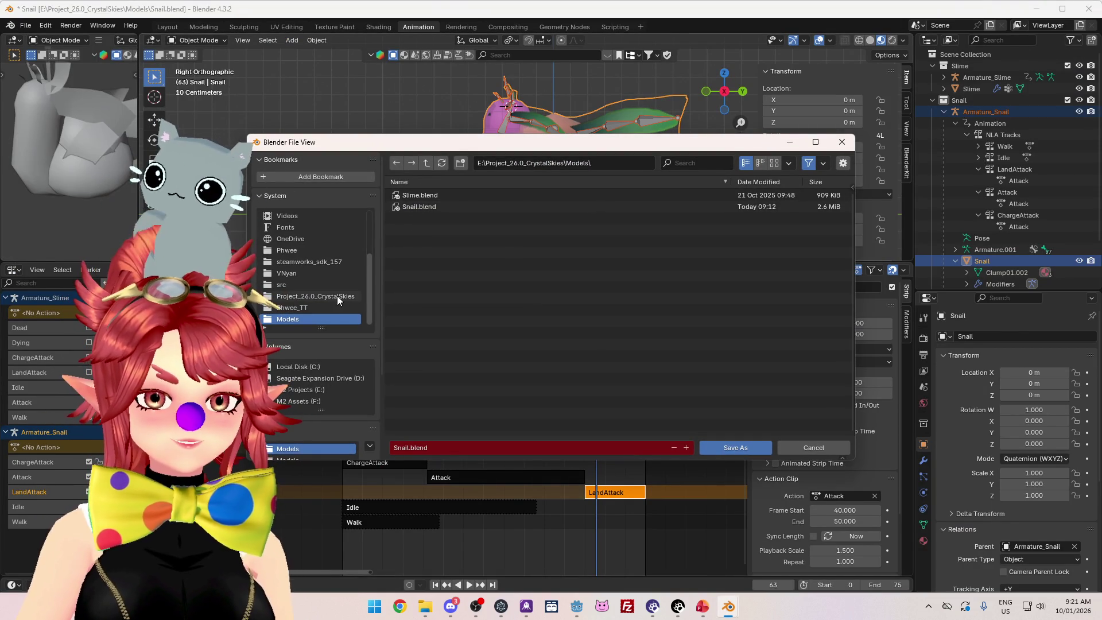
left_click(426, 162)
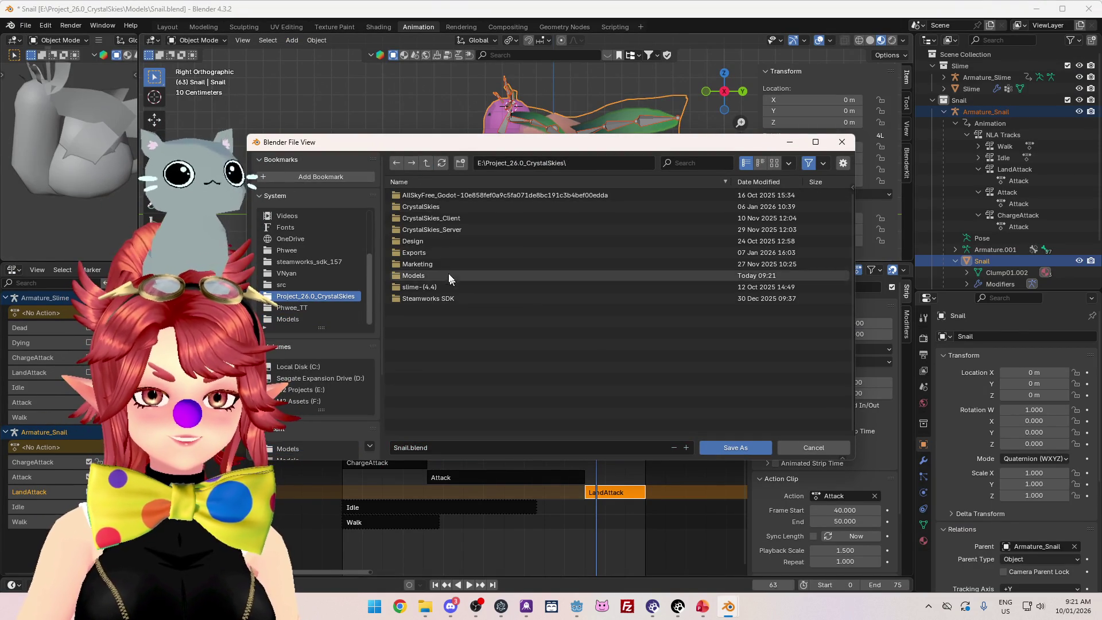
double_click(429, 218)
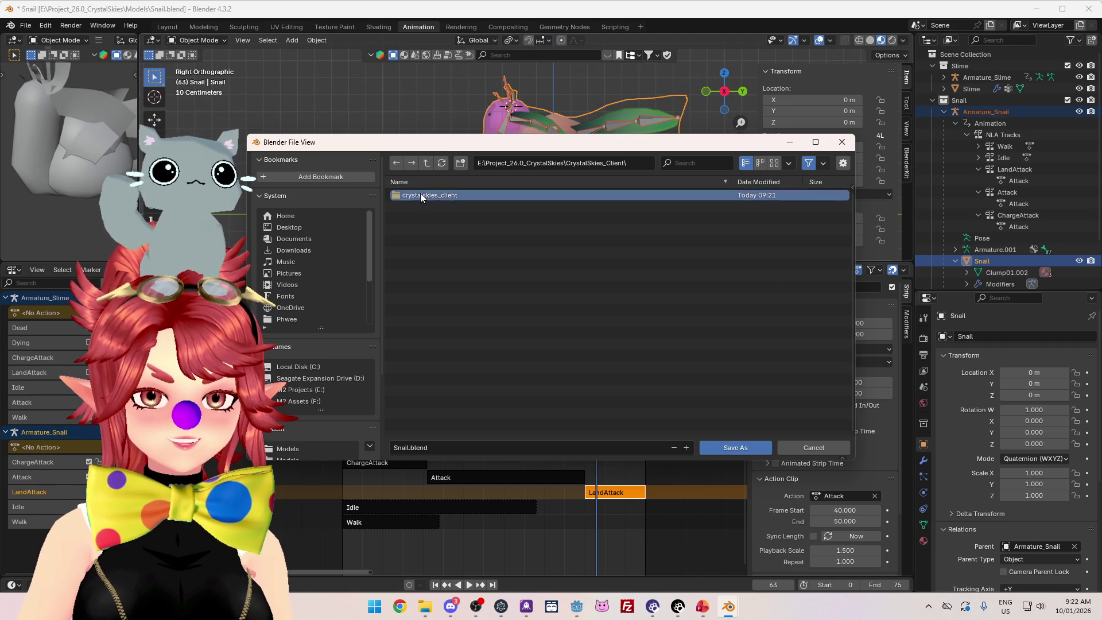
double_click(420, 195)
double_click(413, 253)
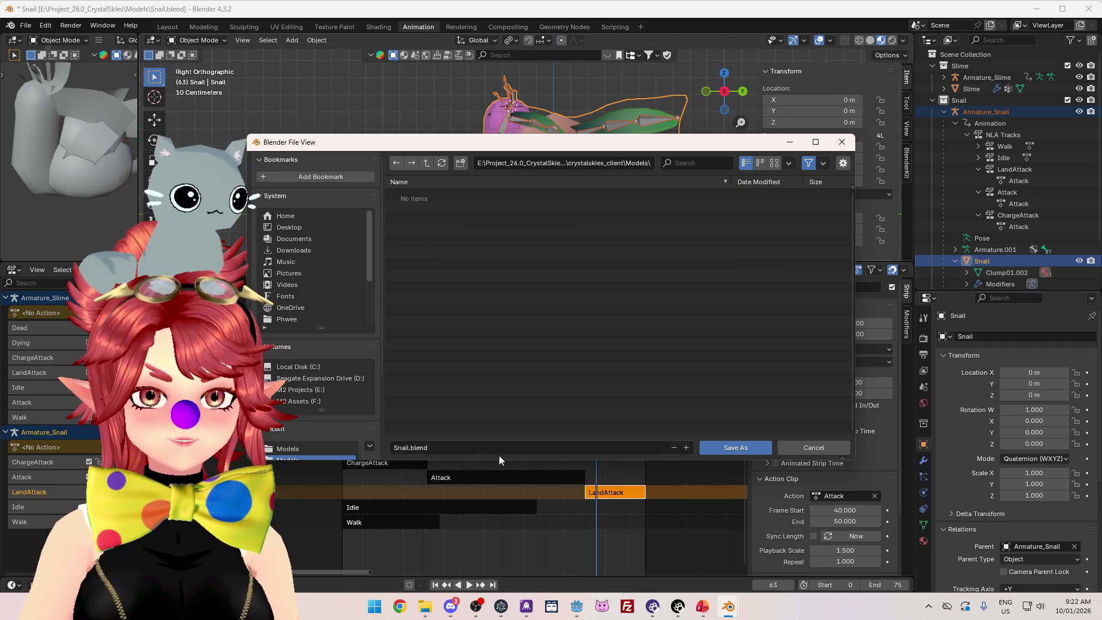
left_click(826, 449)
- Begin a glTF 2.0 export and browse up into the CrystalSkies_Client/crystalskies_client project folder
left_click(26, 25)
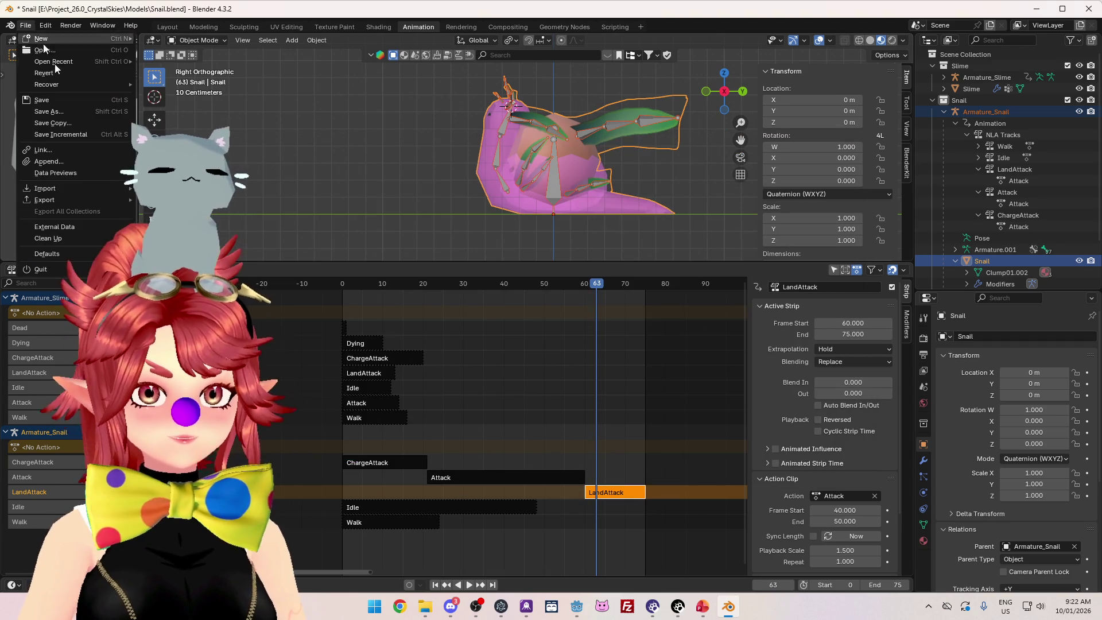
left_click(241, 279)
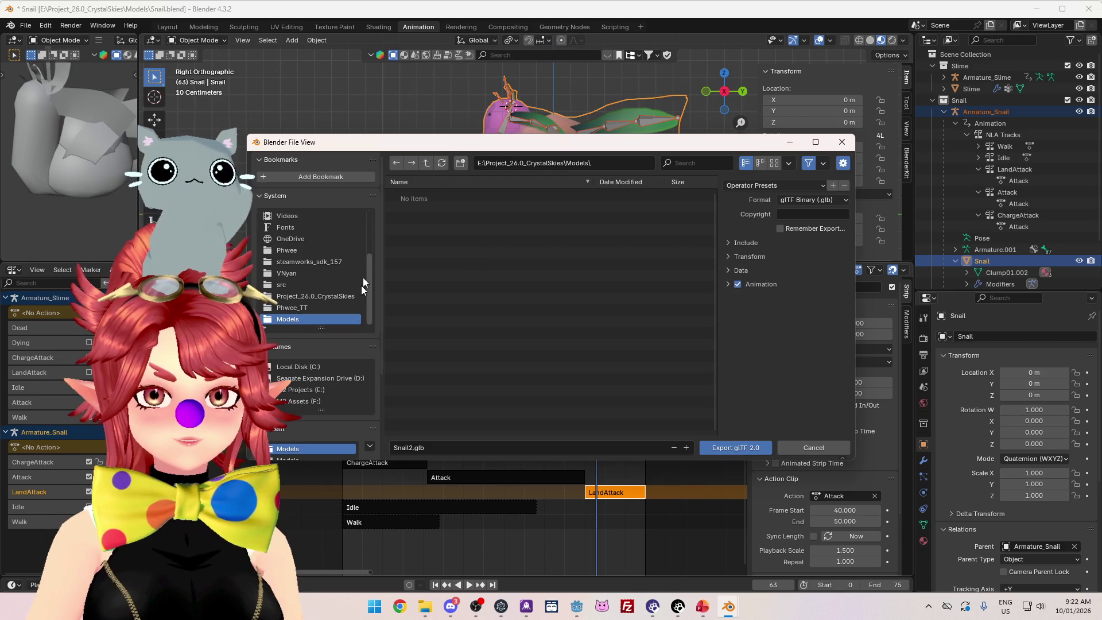
left_click(426, 164)
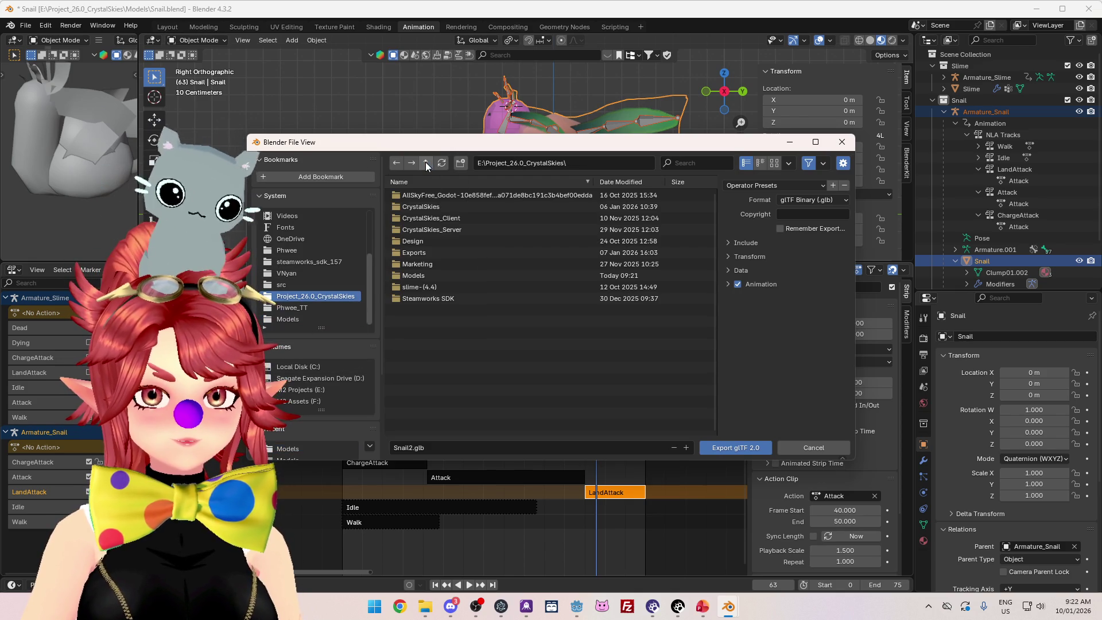
left_click(434, 215)
left_click(422, 196)
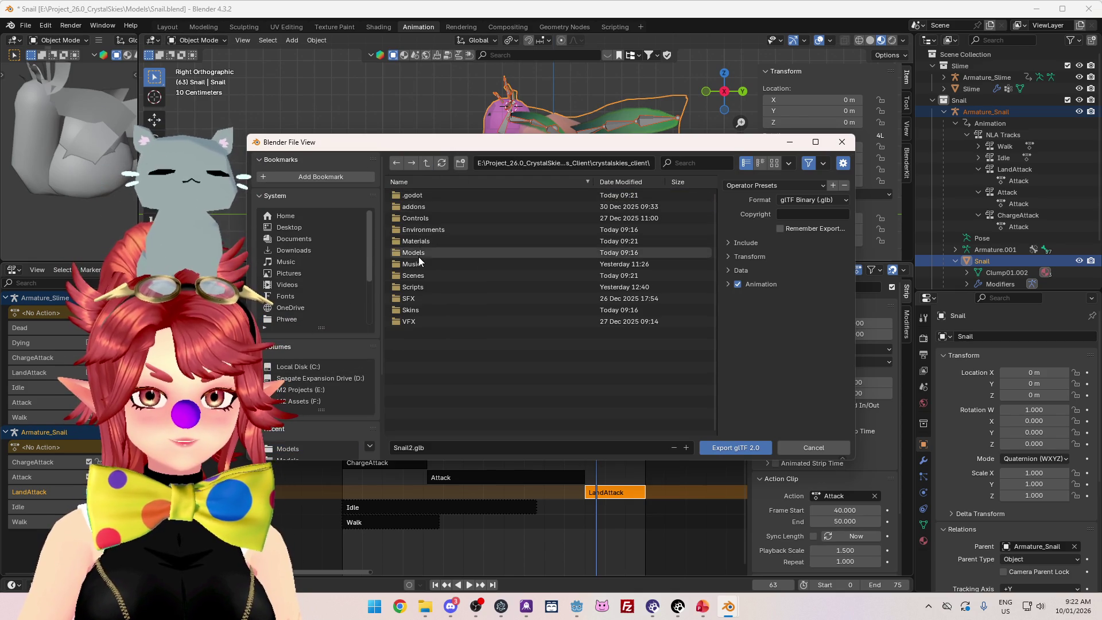